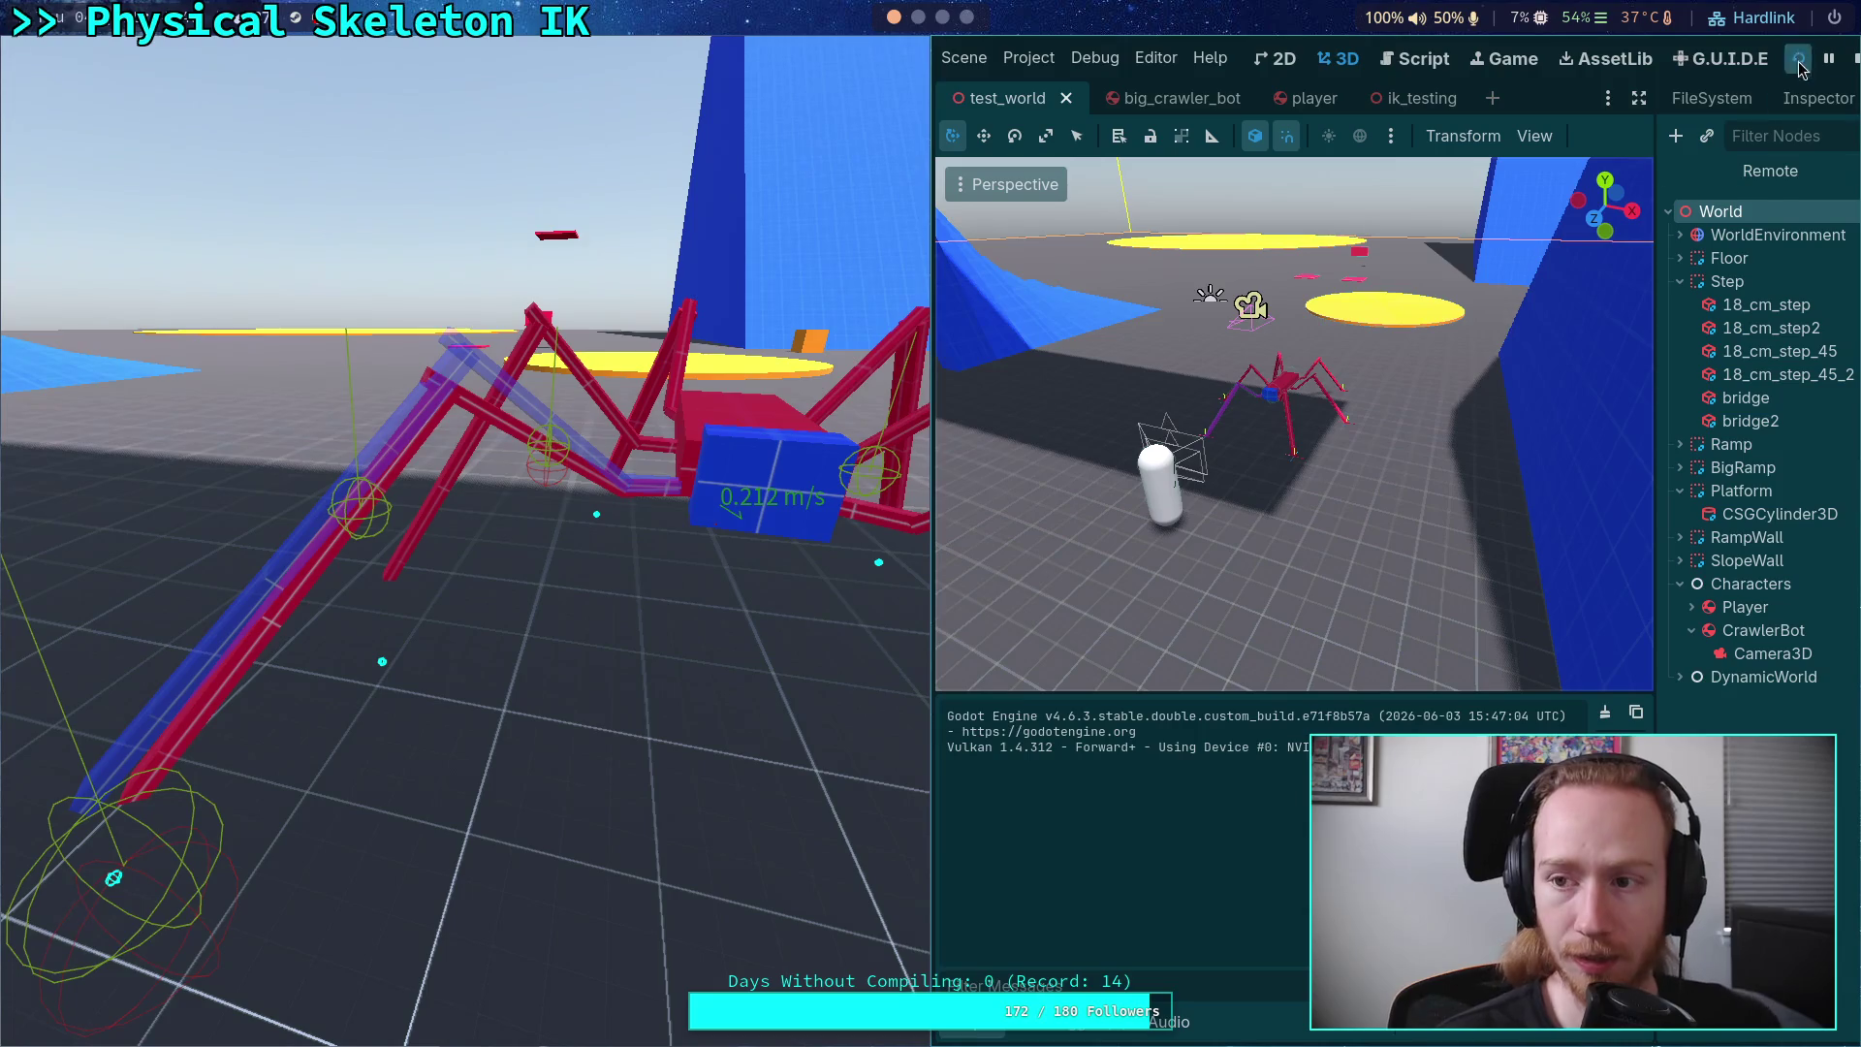
# Step: Stop the game, open big_crawler_bot and collapse the front and middle leg nodes
pyautogui.click(1851, 60)
pyautogui.click(222, 97)
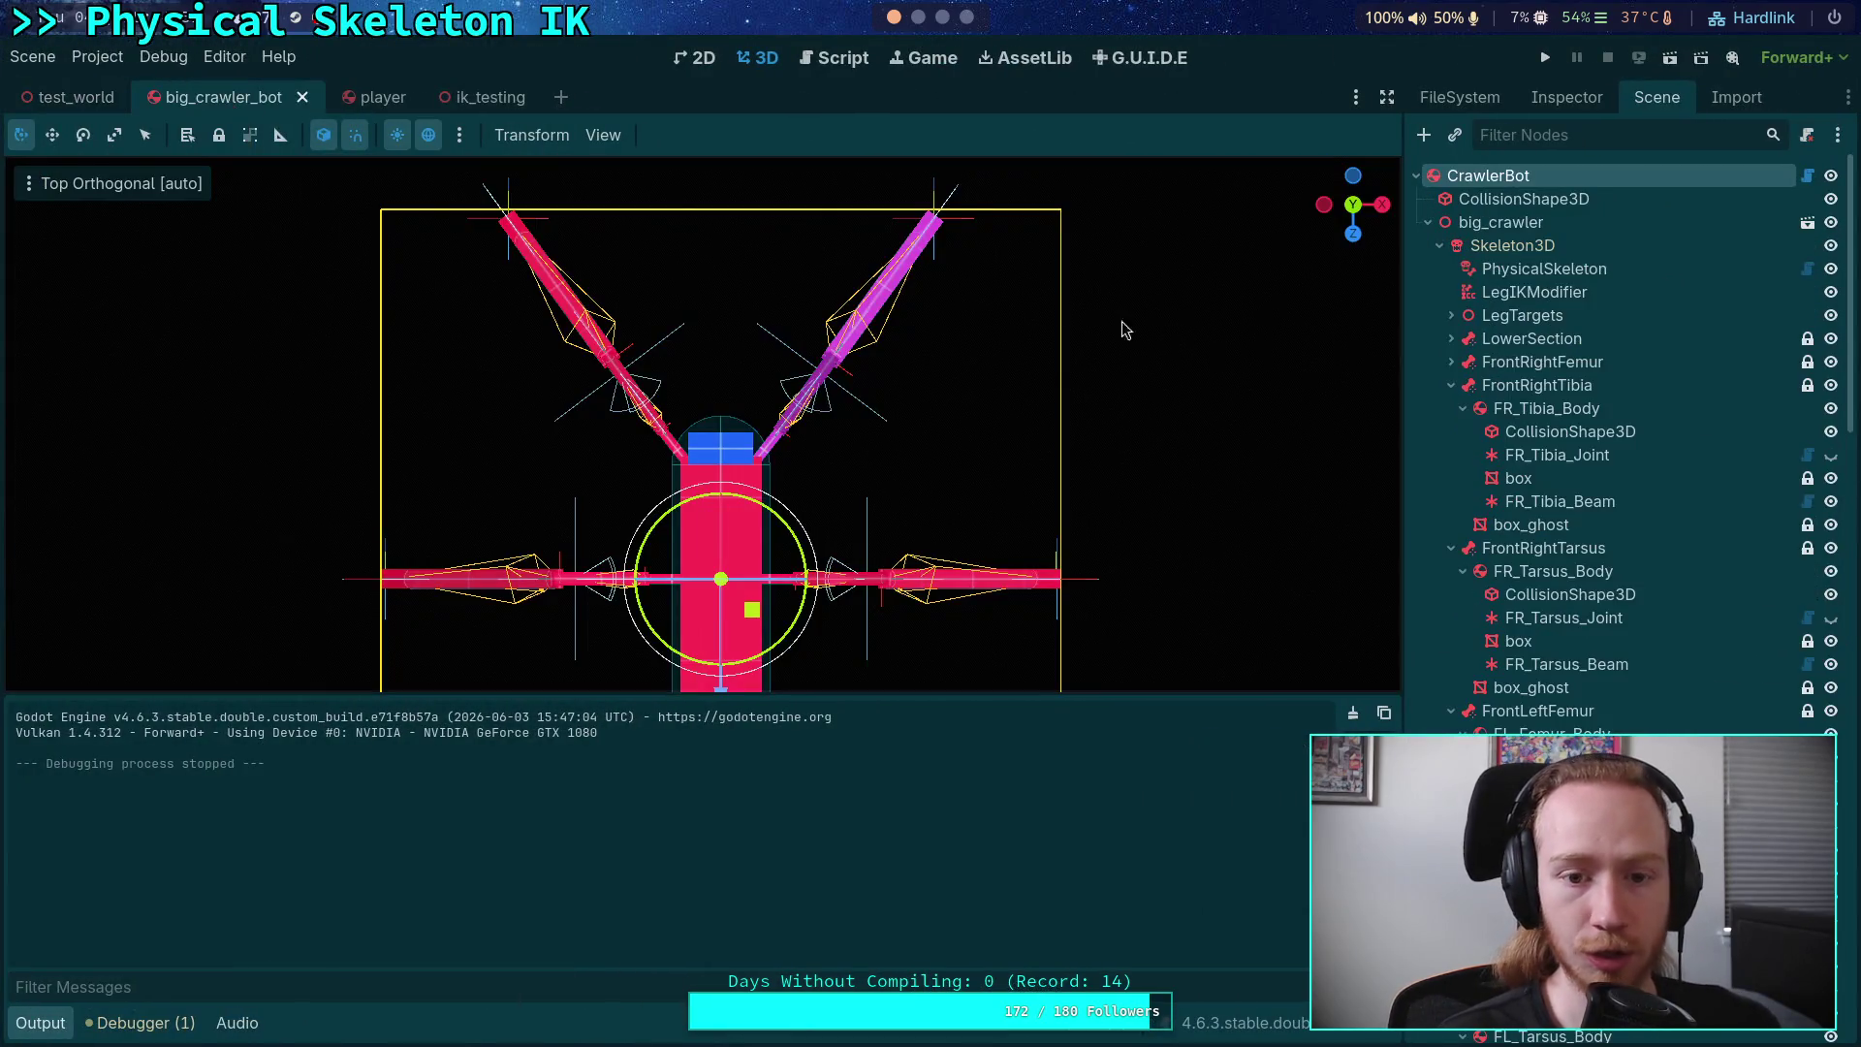
pyautogui.click(1451, 385)
pyautogui.click(1451, 408)
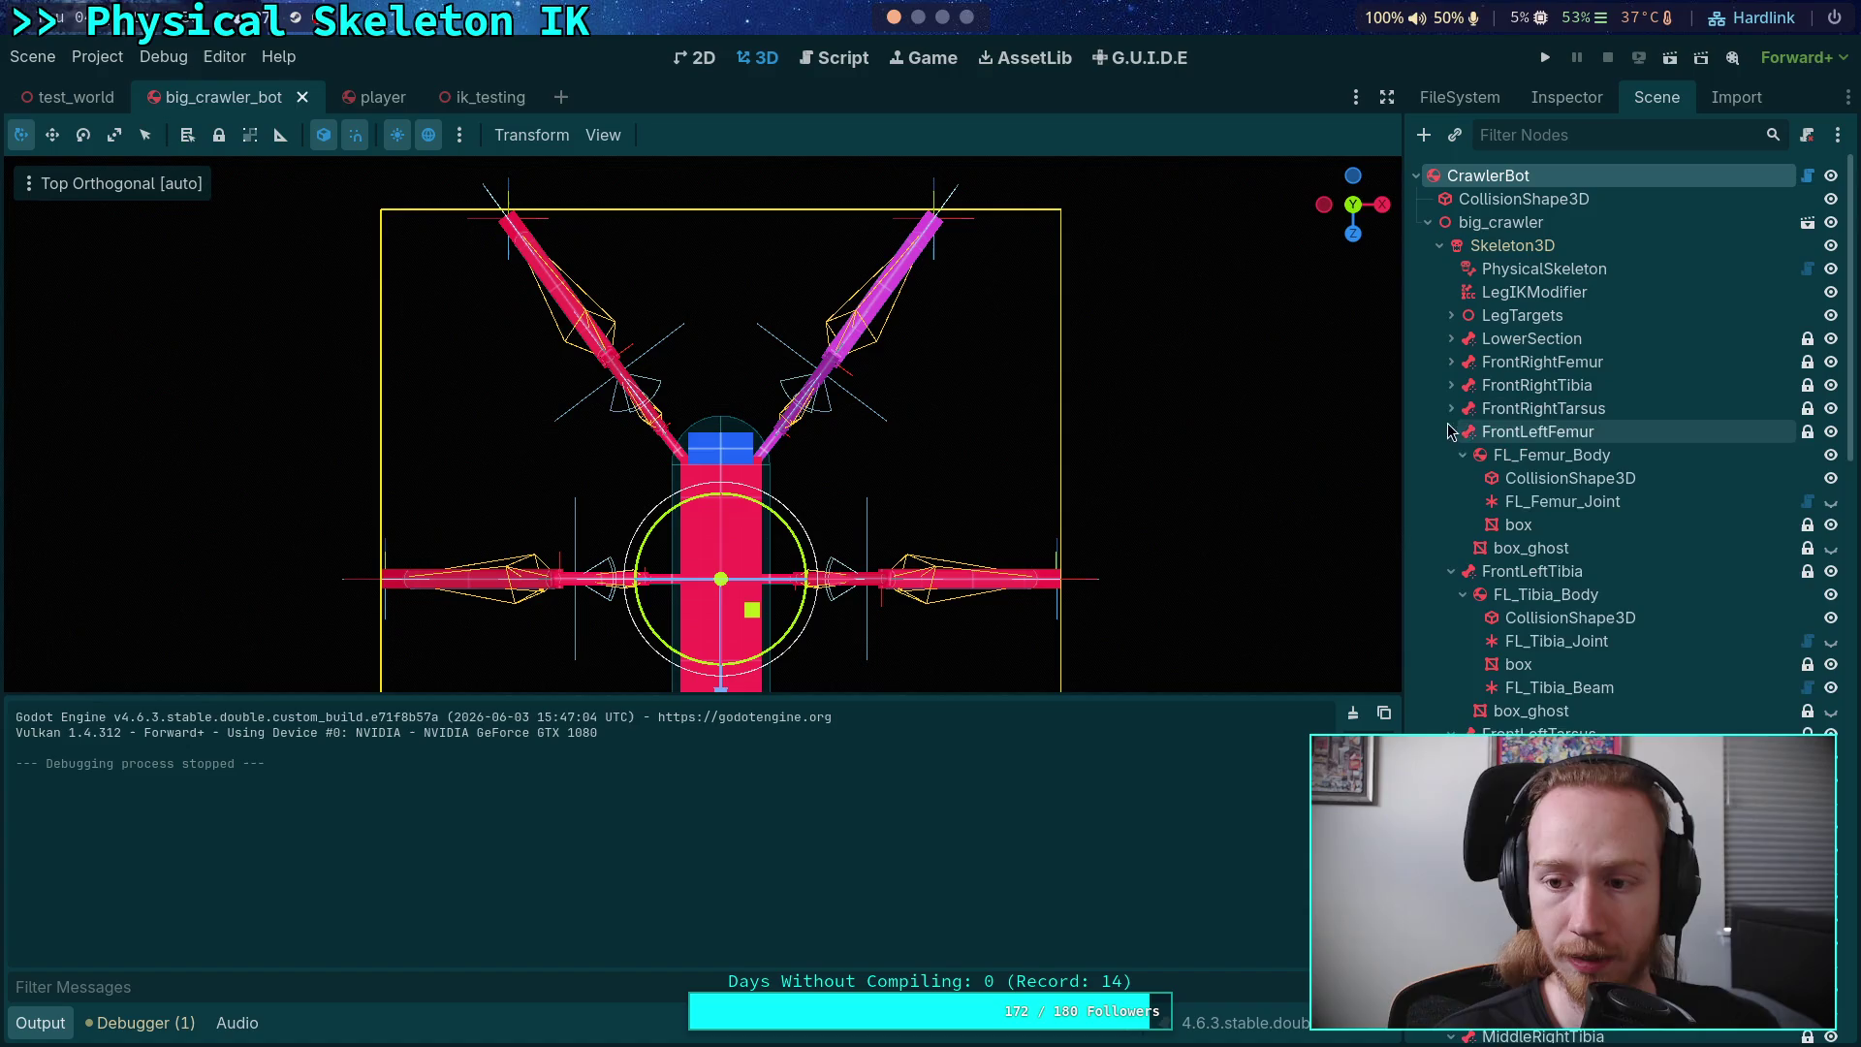
pyautogui.click(1451, 431)
pyautogui.click(1451, 454)
pyautogui.click(1451, 478)
pyautogui.click(1451, 501)
pyautogui.click(1450, 524)
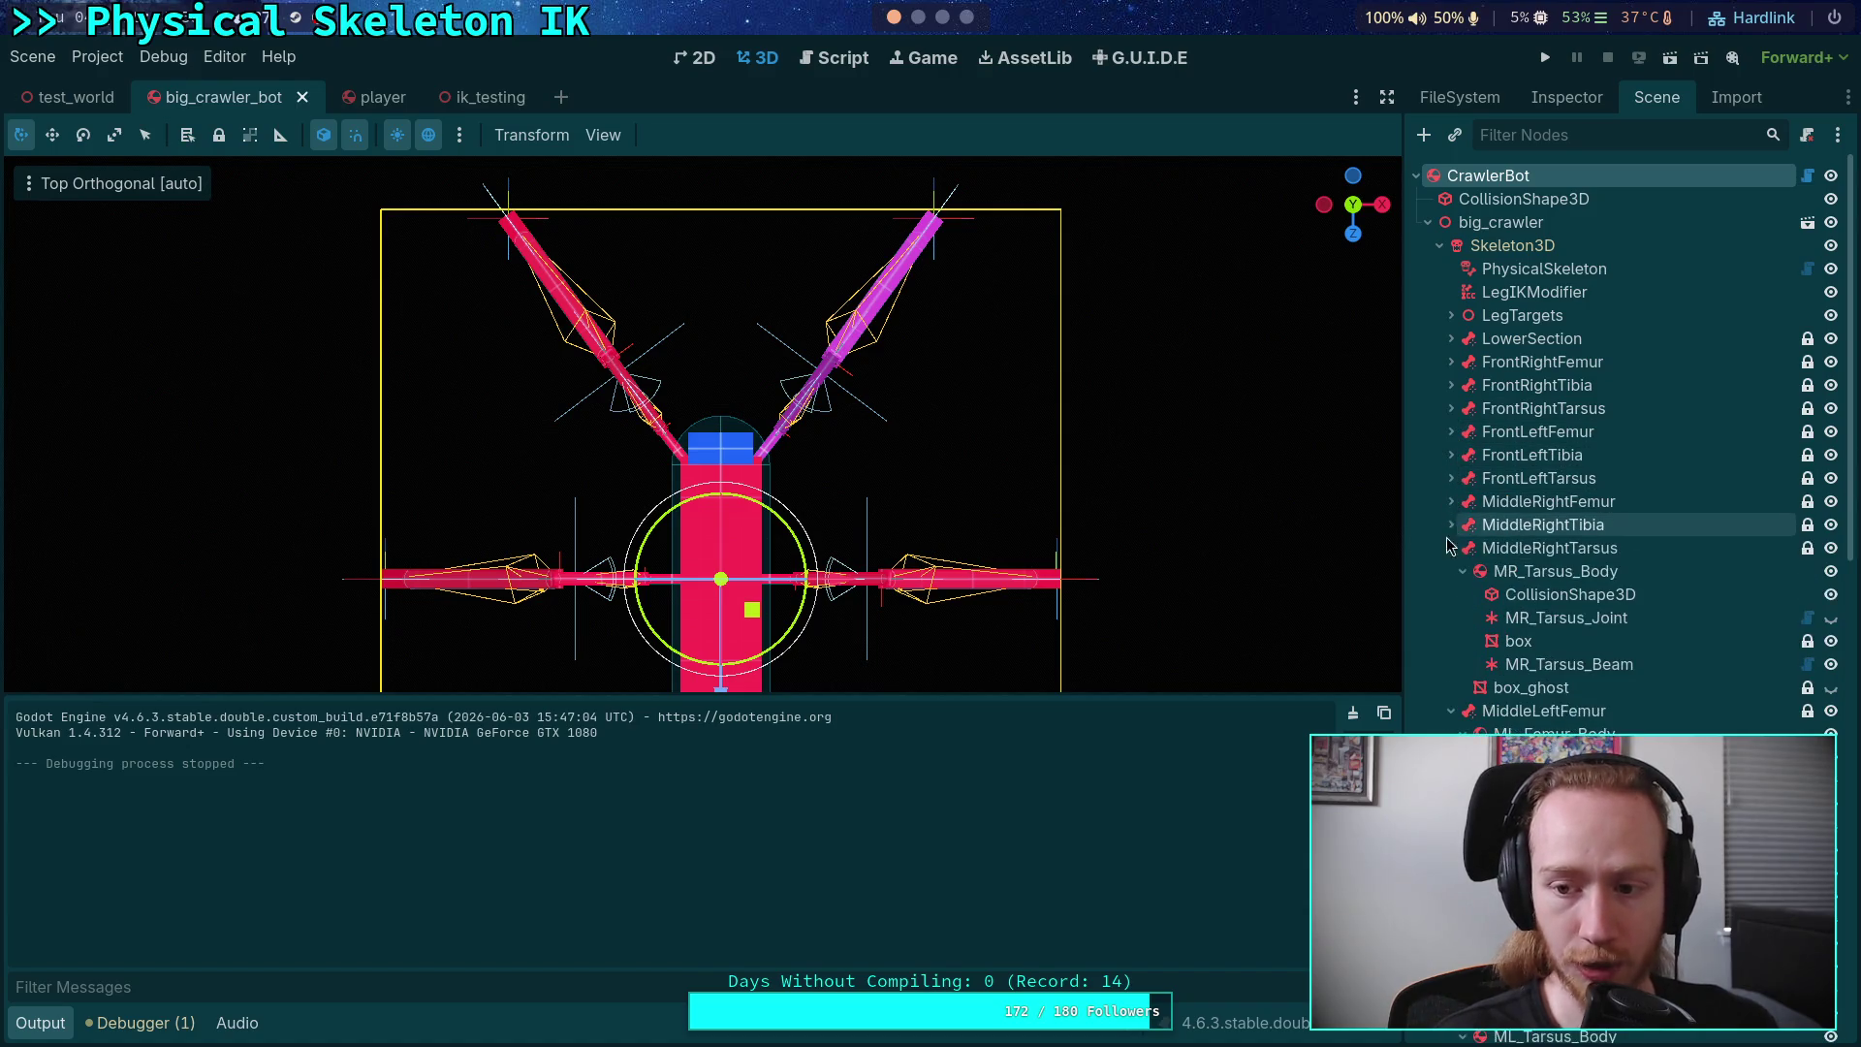
pyautogui.click(1451, 547)
pyautogui.click(1450, 570)
pyautogui.click(1451, 594)
pyautogui.click(1451, 617)
# Step: Collapse the back leg nodes and set LegIKModifier's Angular Delta Limit to 0.5°
pyautogui.click(1450, 640)
pyautogui.click(1451, 664)
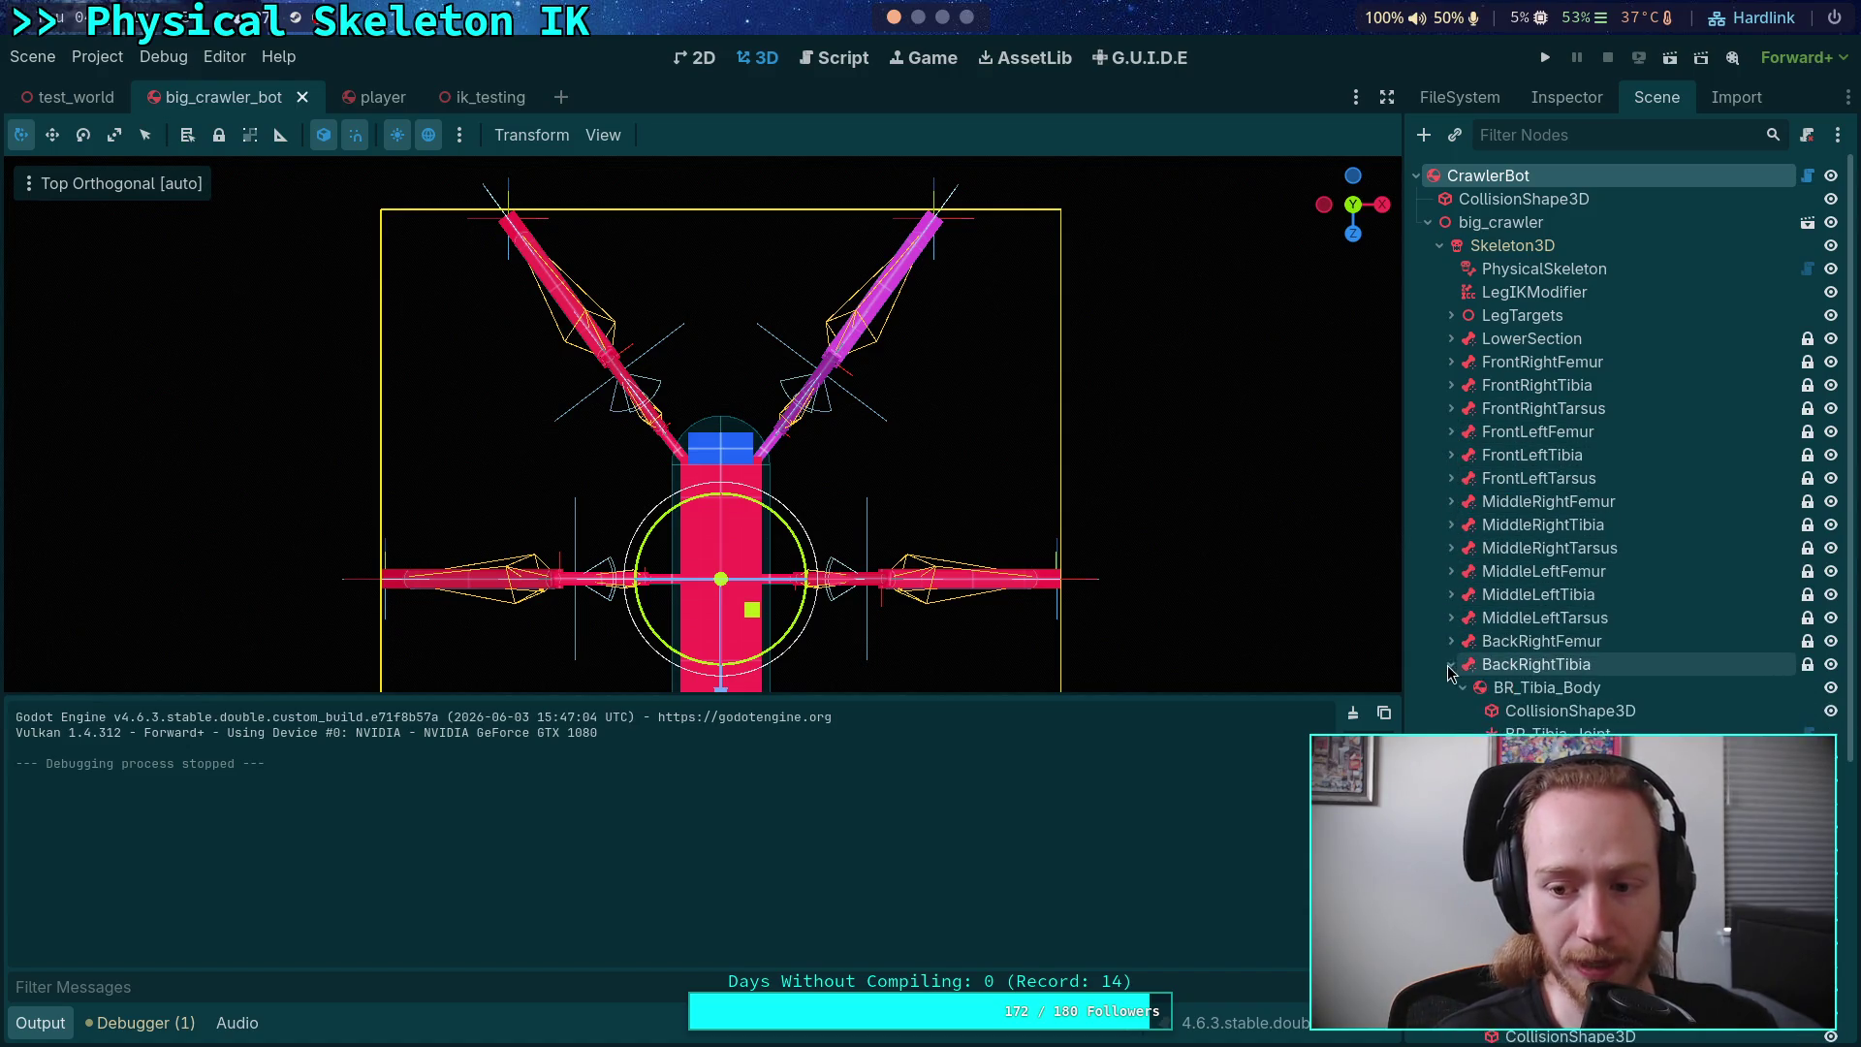
pyautogui.click(1451, 687)
pyautogui.click(1451, 710)
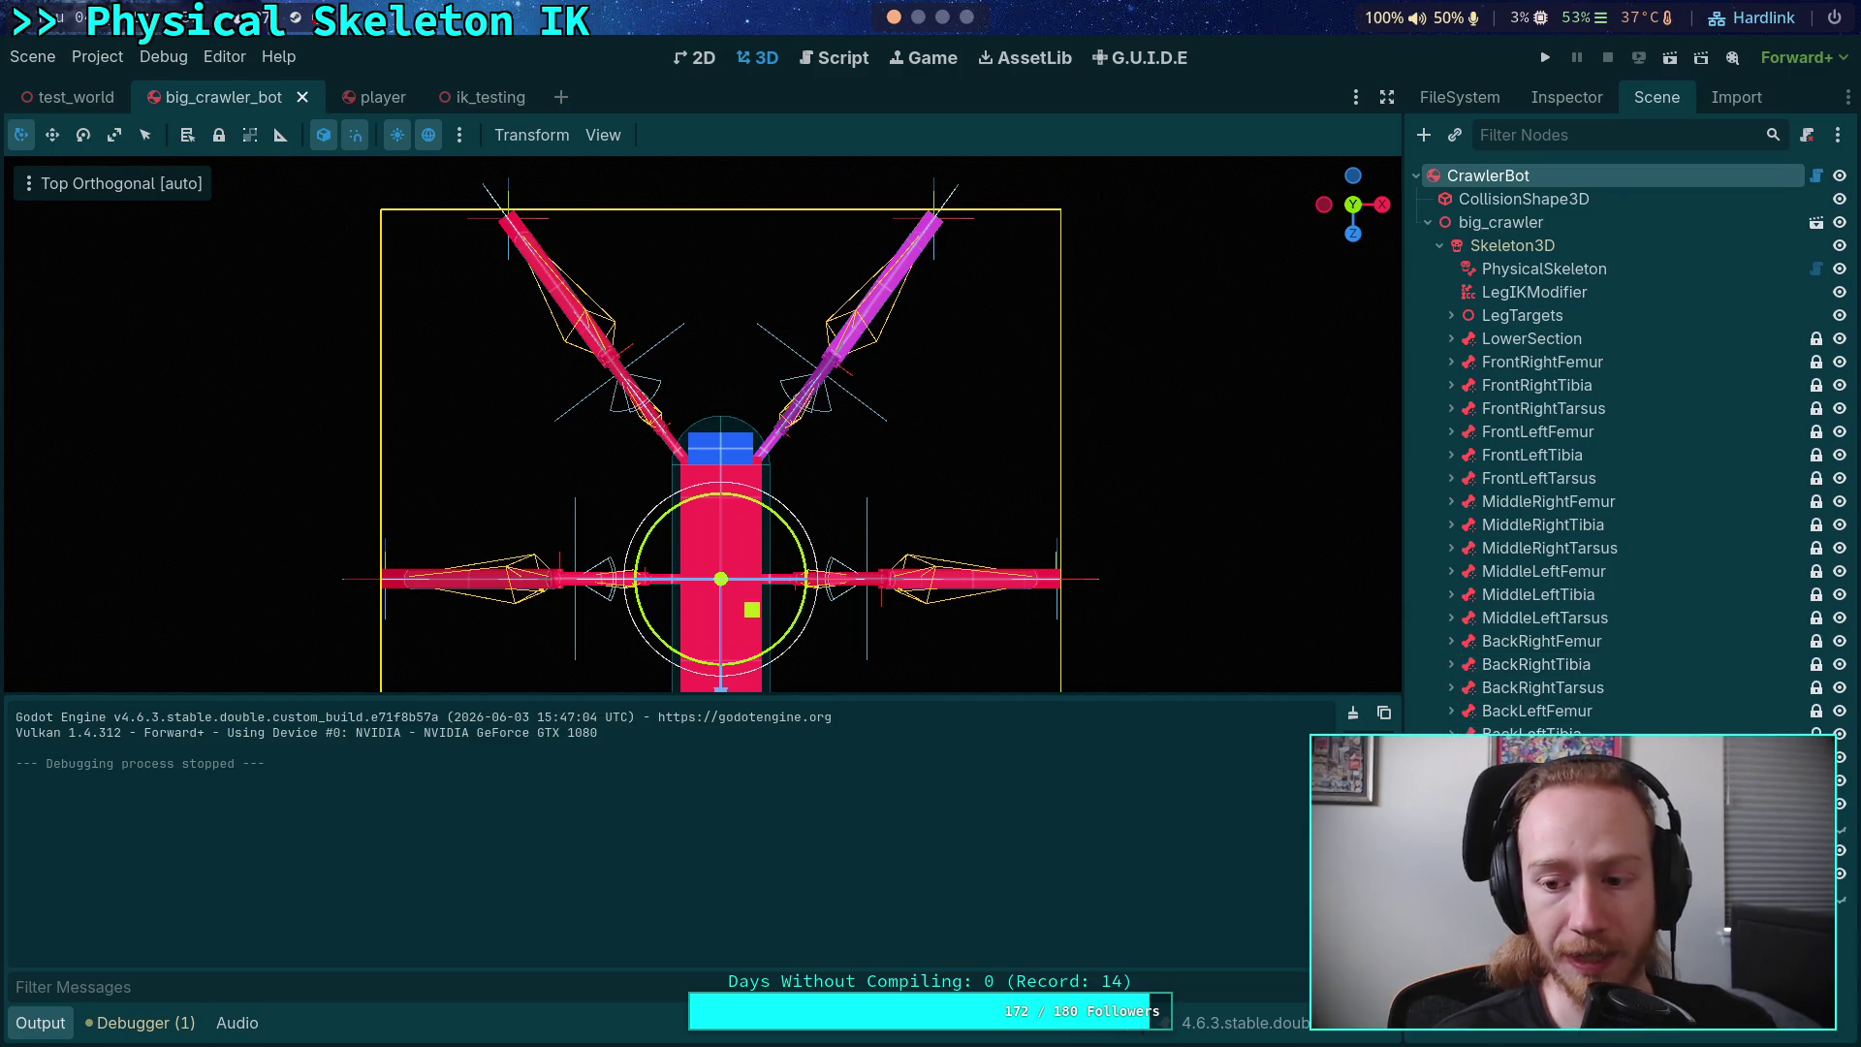
pyautogui.click(1563, 298)
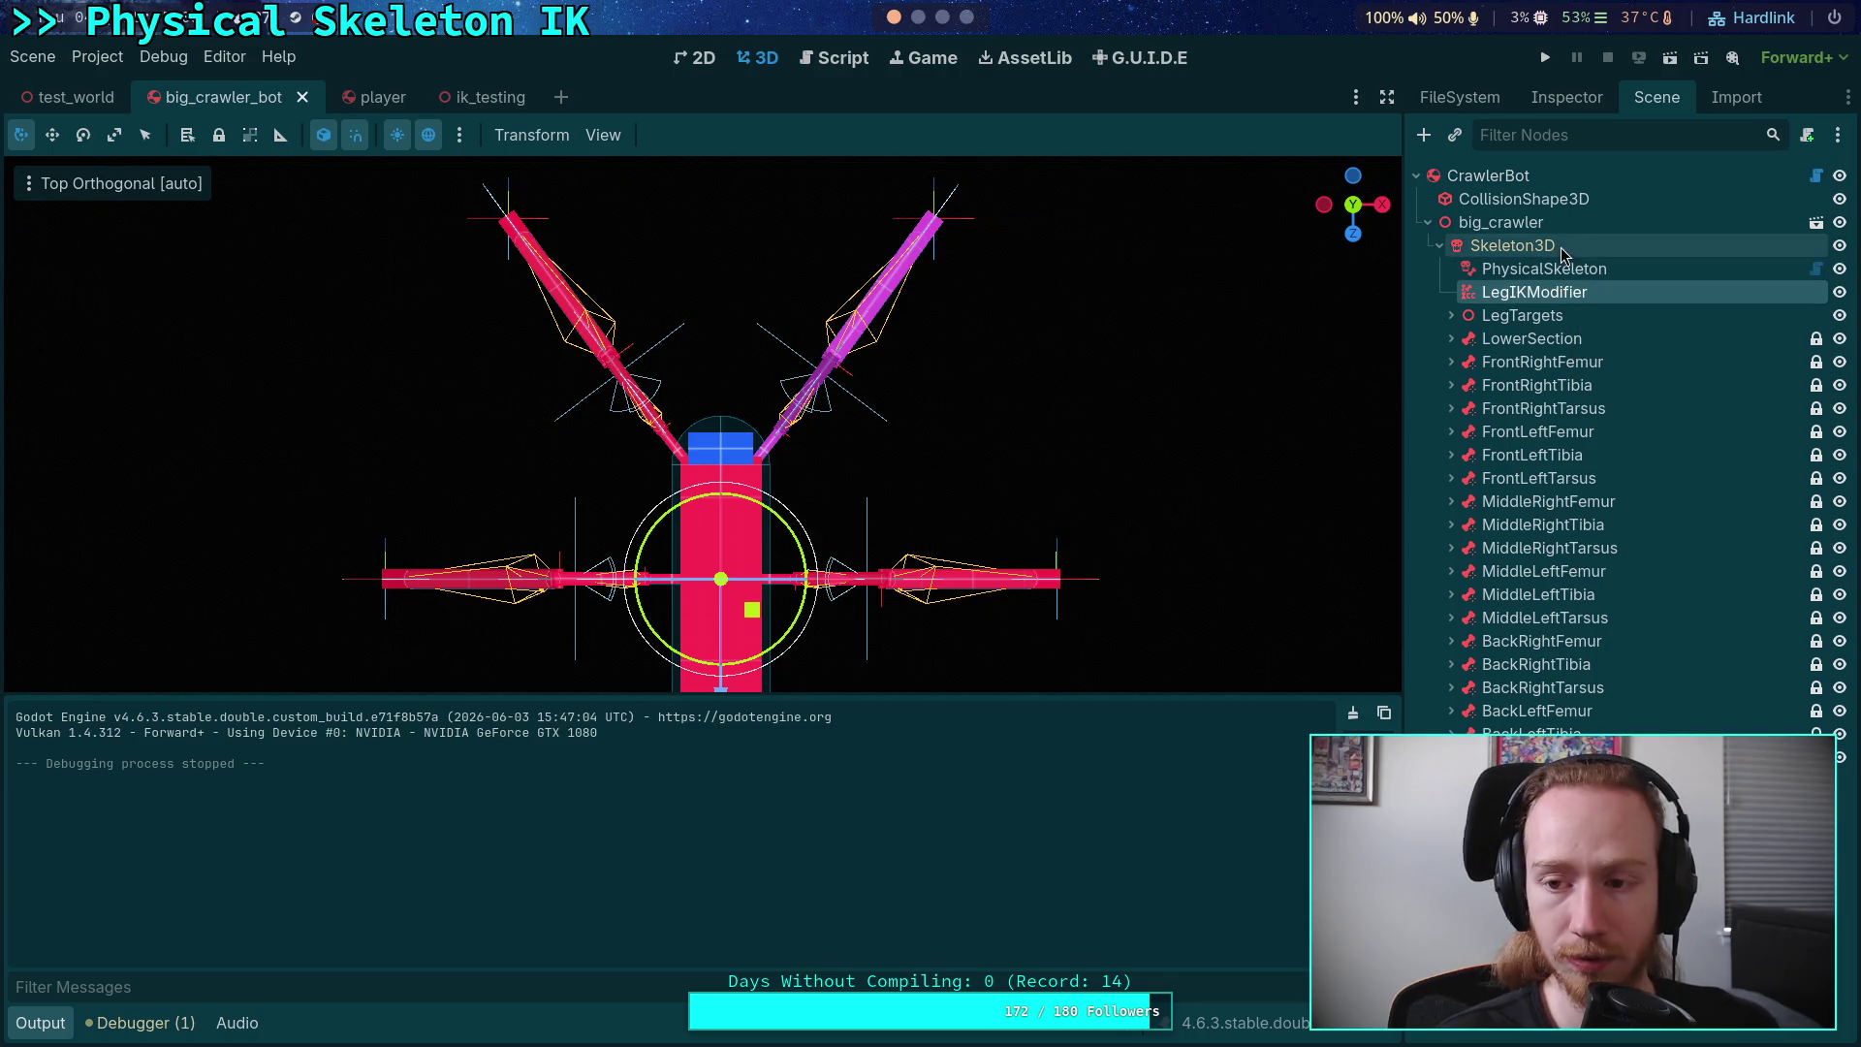
pyautogui.click(1566, 97)
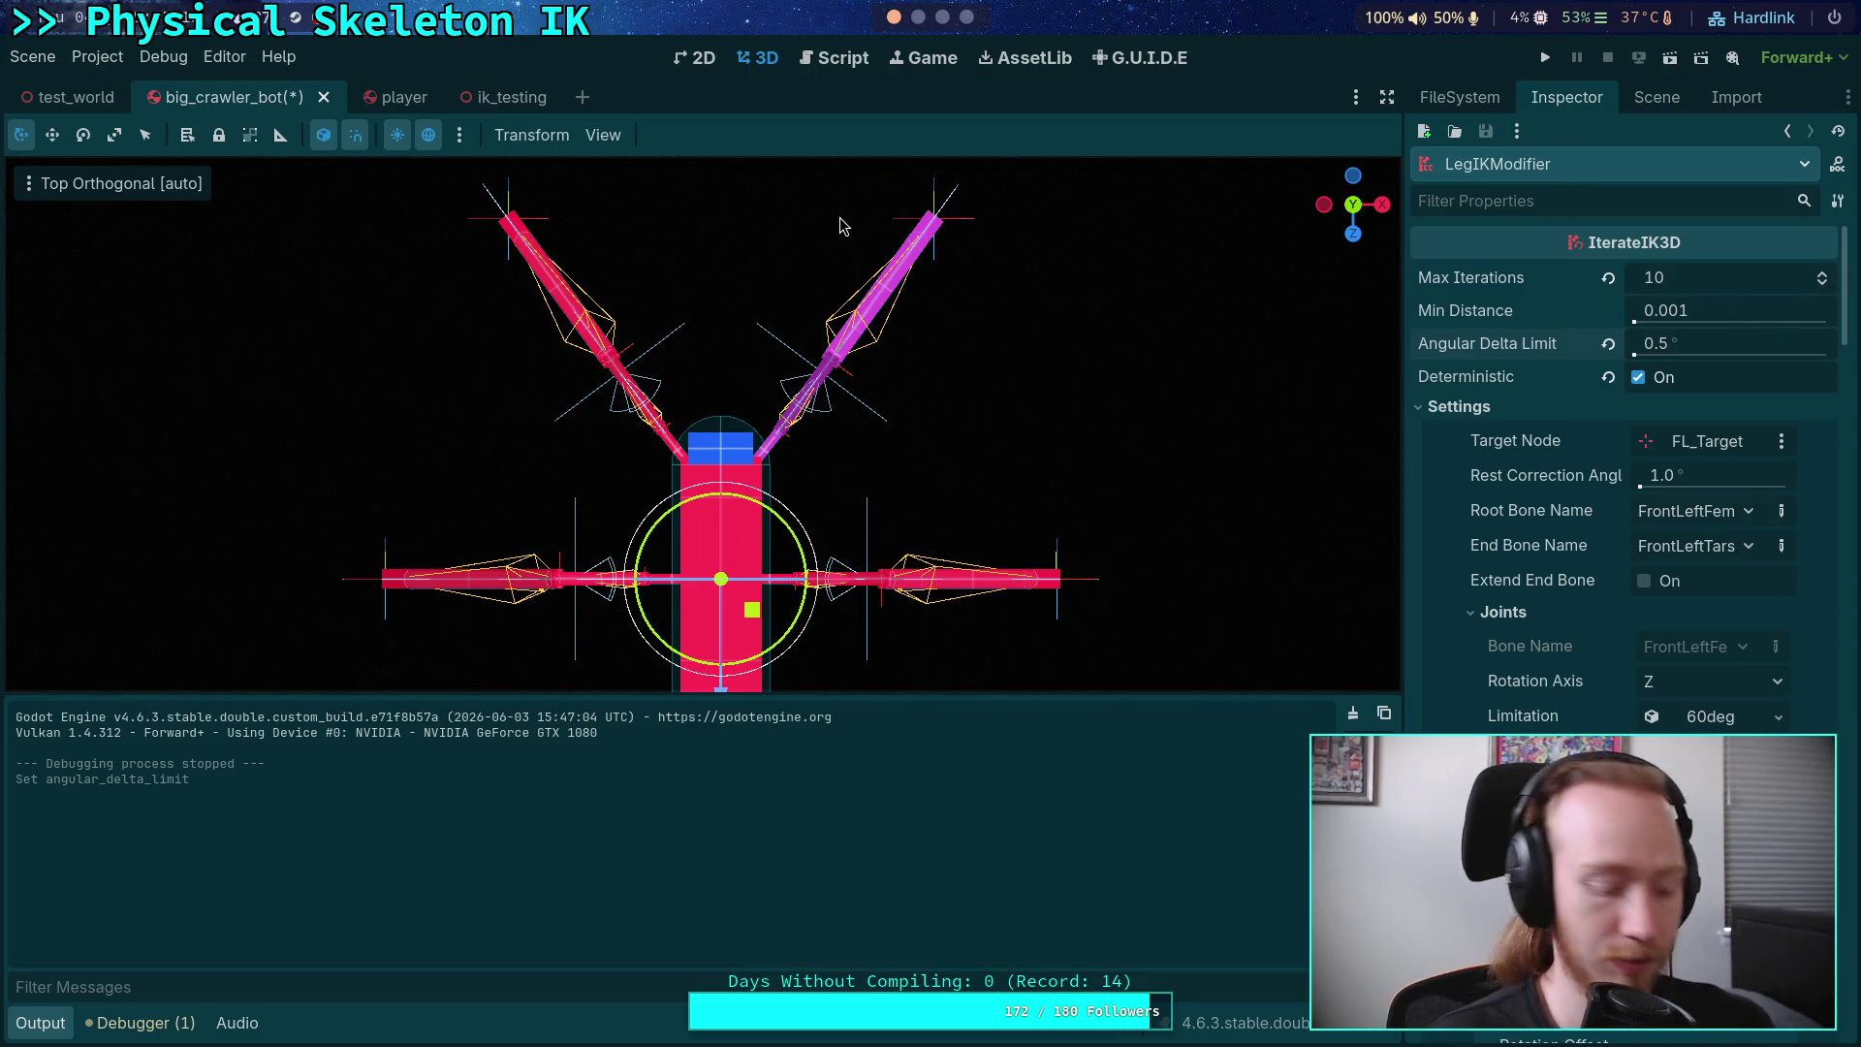
# Step: Run the project and watch the crawler's legs move with the 0.5° angular limit
pyautogui.click(1541, 58)
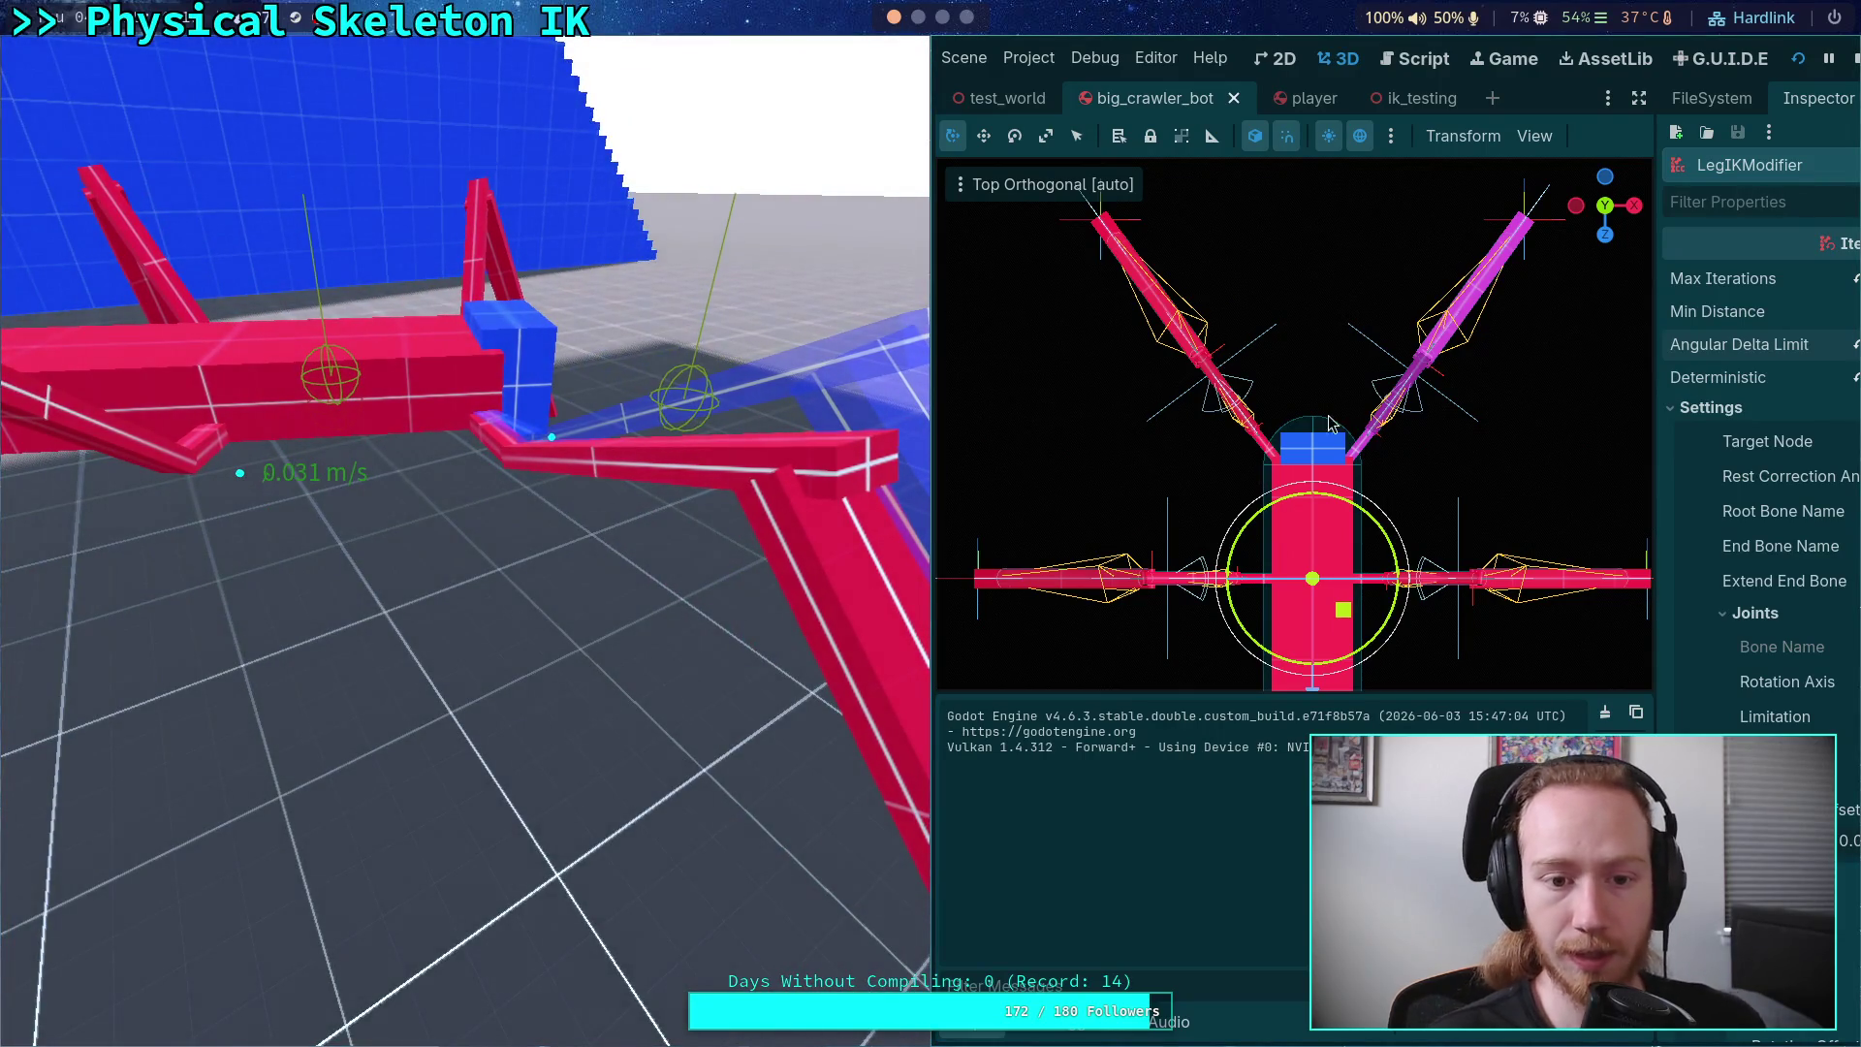
# Step: Stop the game and comment out the set_bone_pose_rotation call in physical_skeleton.gd
pyautogui.click(1854, 58)
pyautogui.click(831, 59)
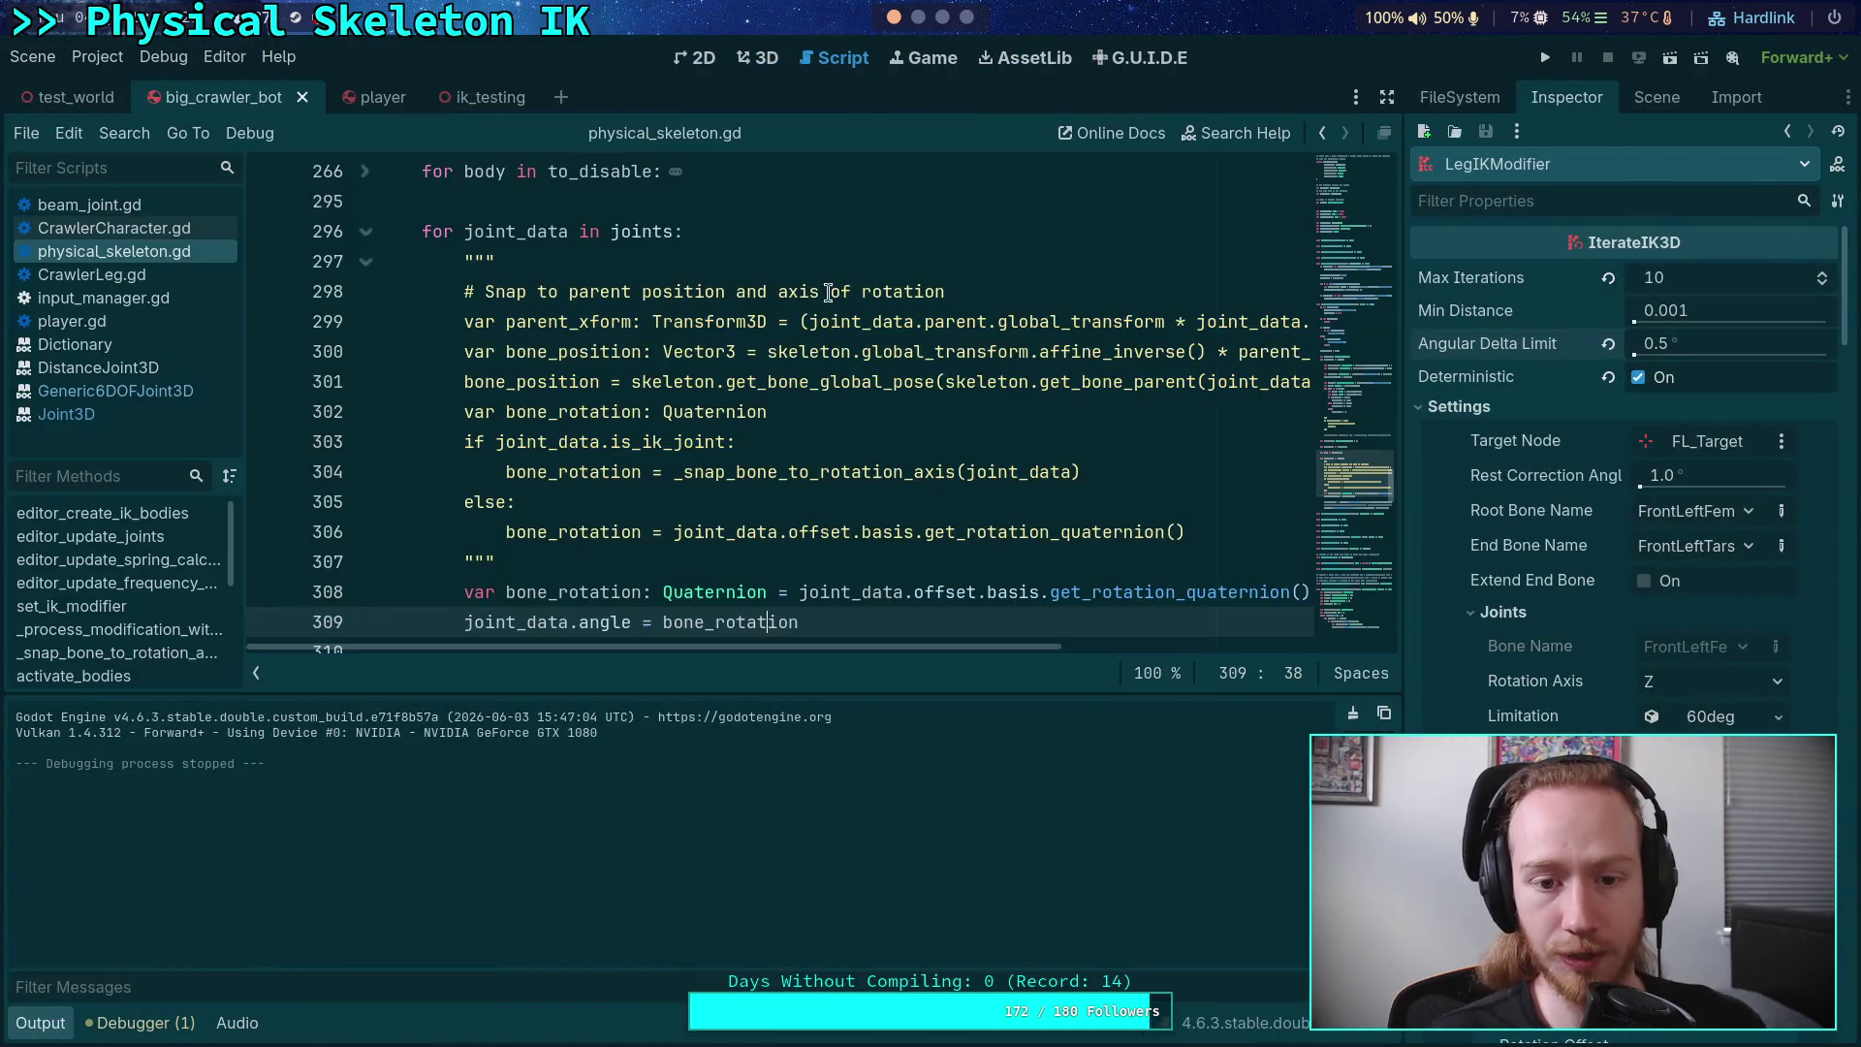
pyautogui.scroll(-3, 810, 485)
pyautogui.click(471, 443)
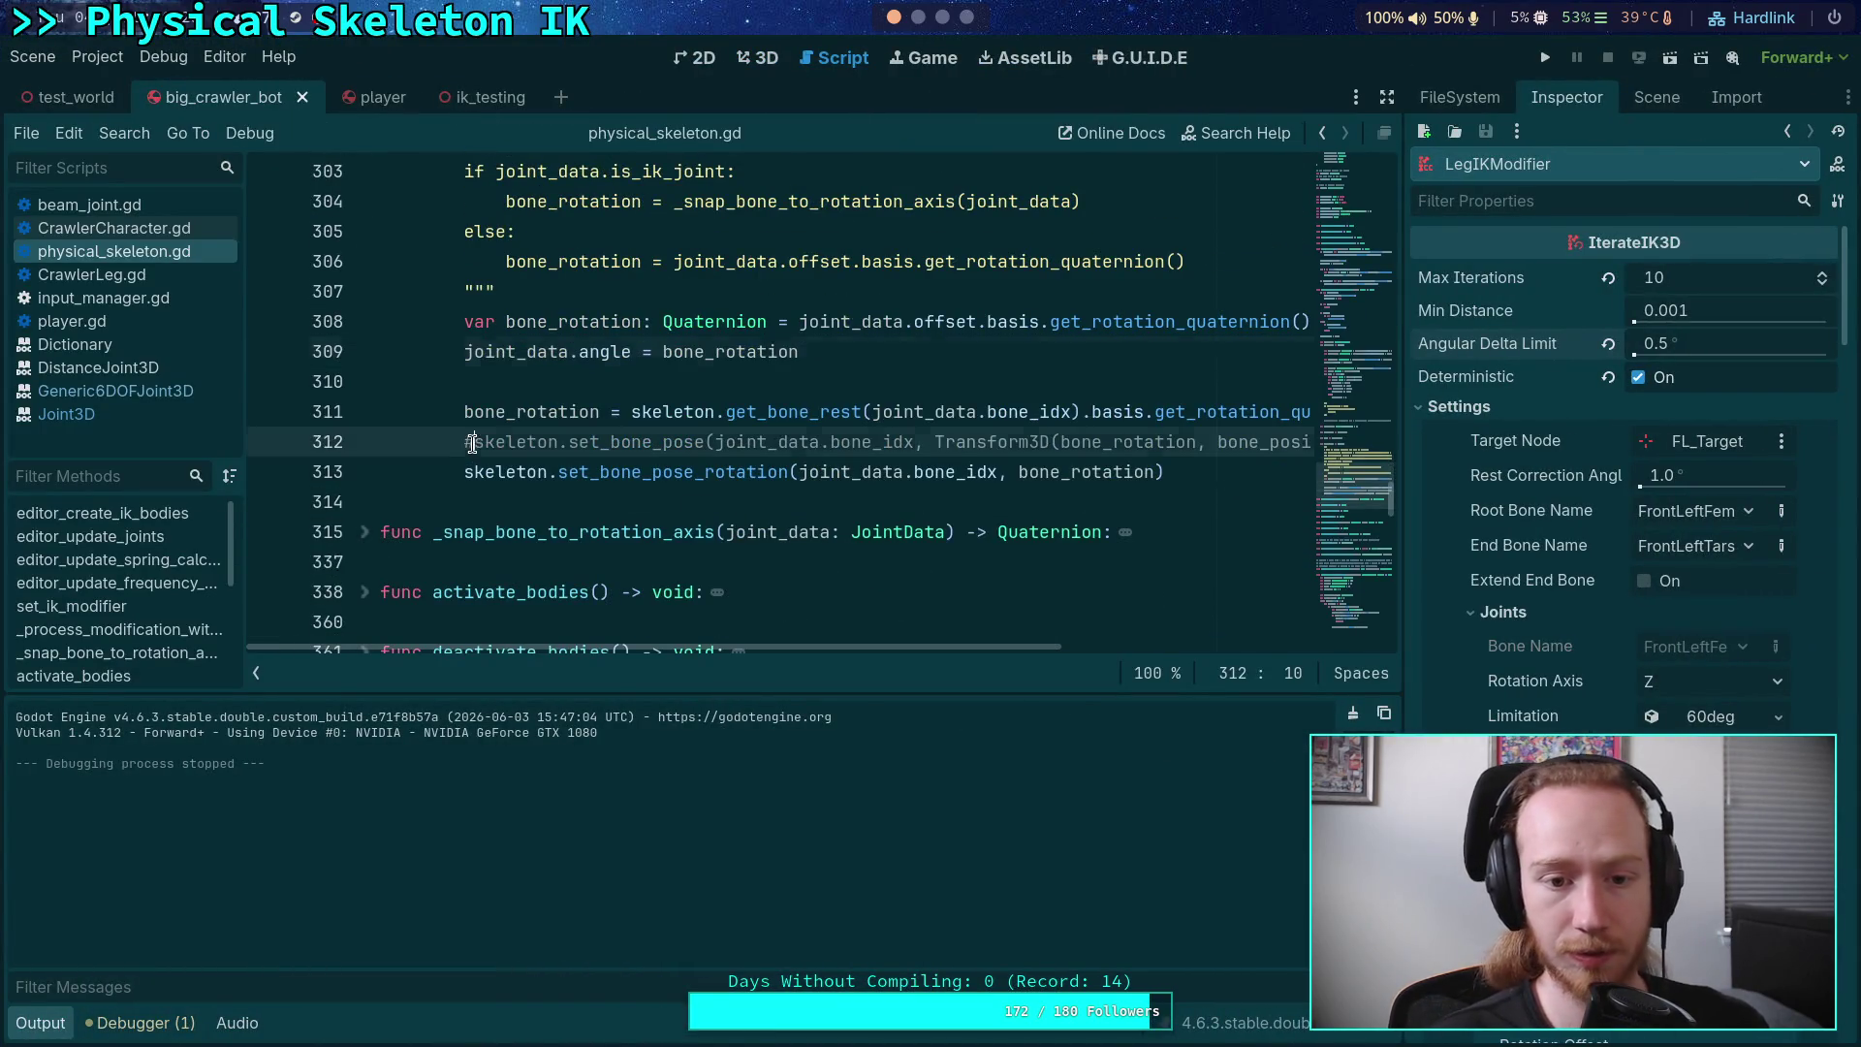
pyautogui.press('Down')
pyautogui.hotkey('ctrl', 'k')
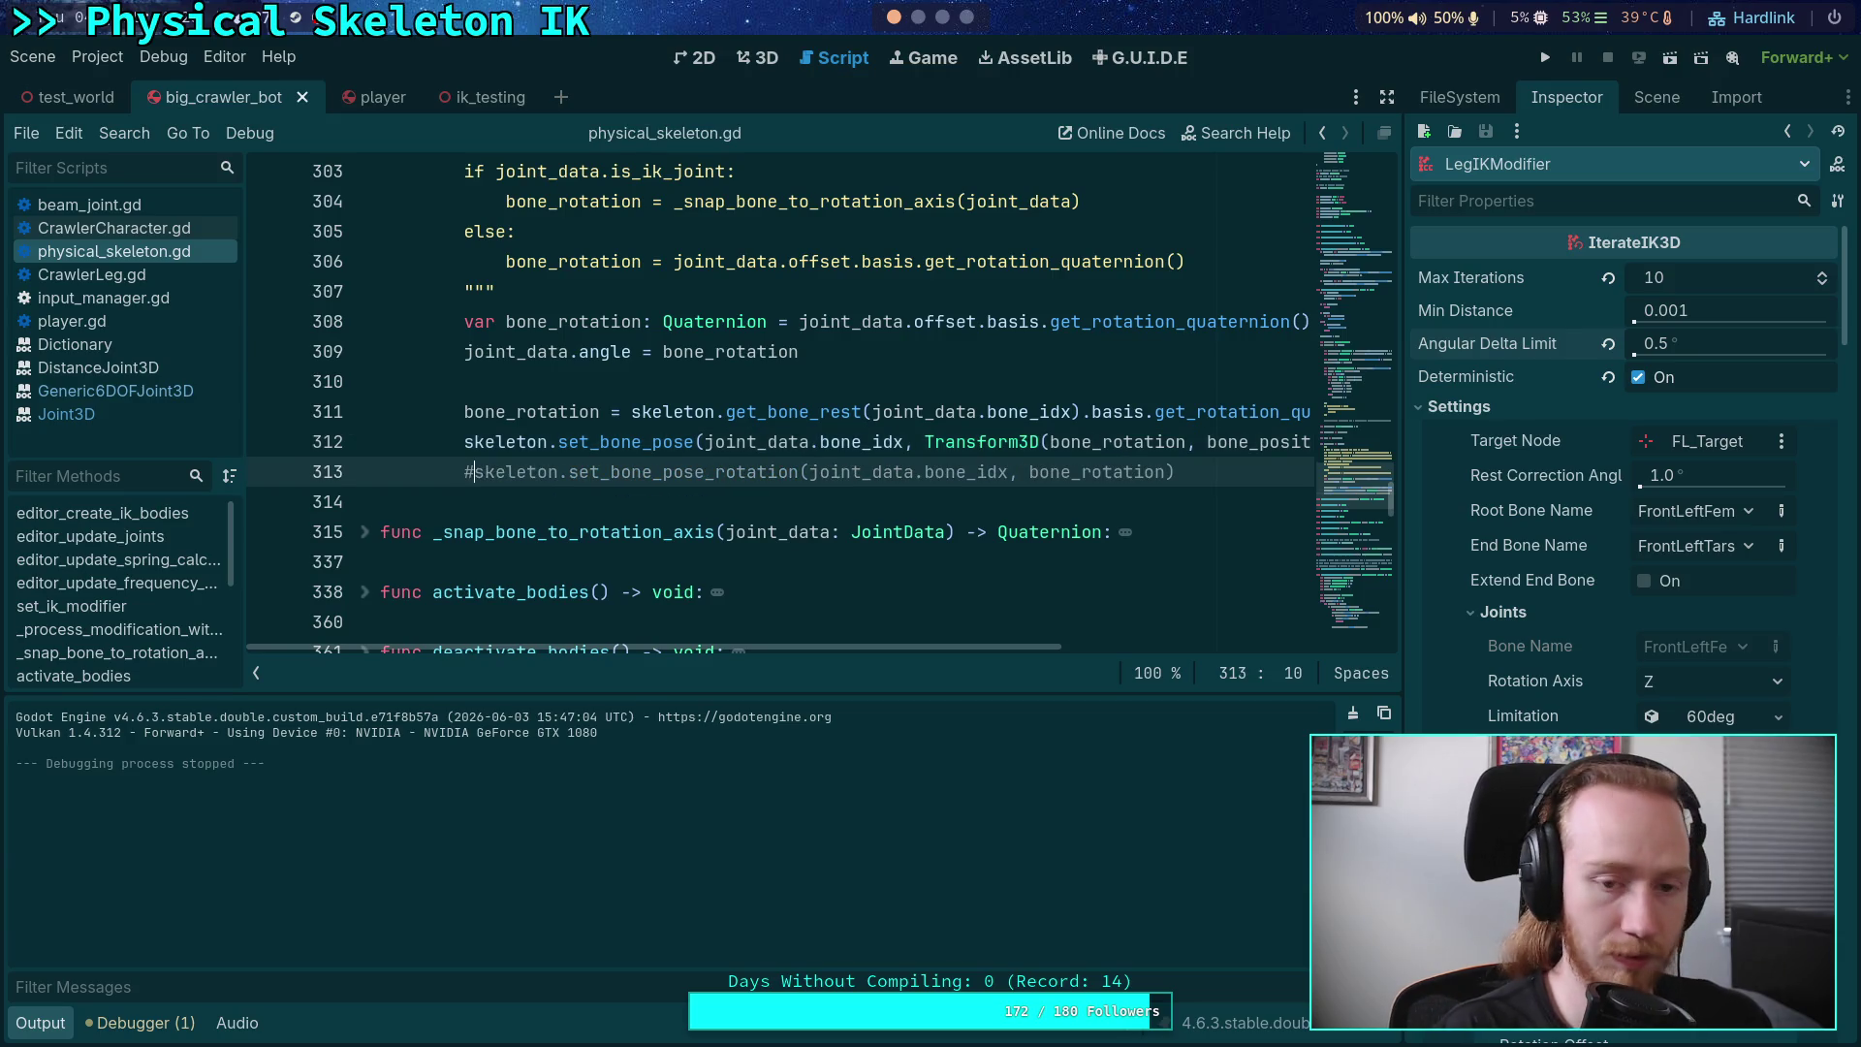
# Step: Move the block's opening """ below the bone_position line to re-enable it
pyautogui.scroll(3, 564, 480)
pyautogui.scroll(-1, 564, 481)
pyautogui.click(577, 473)
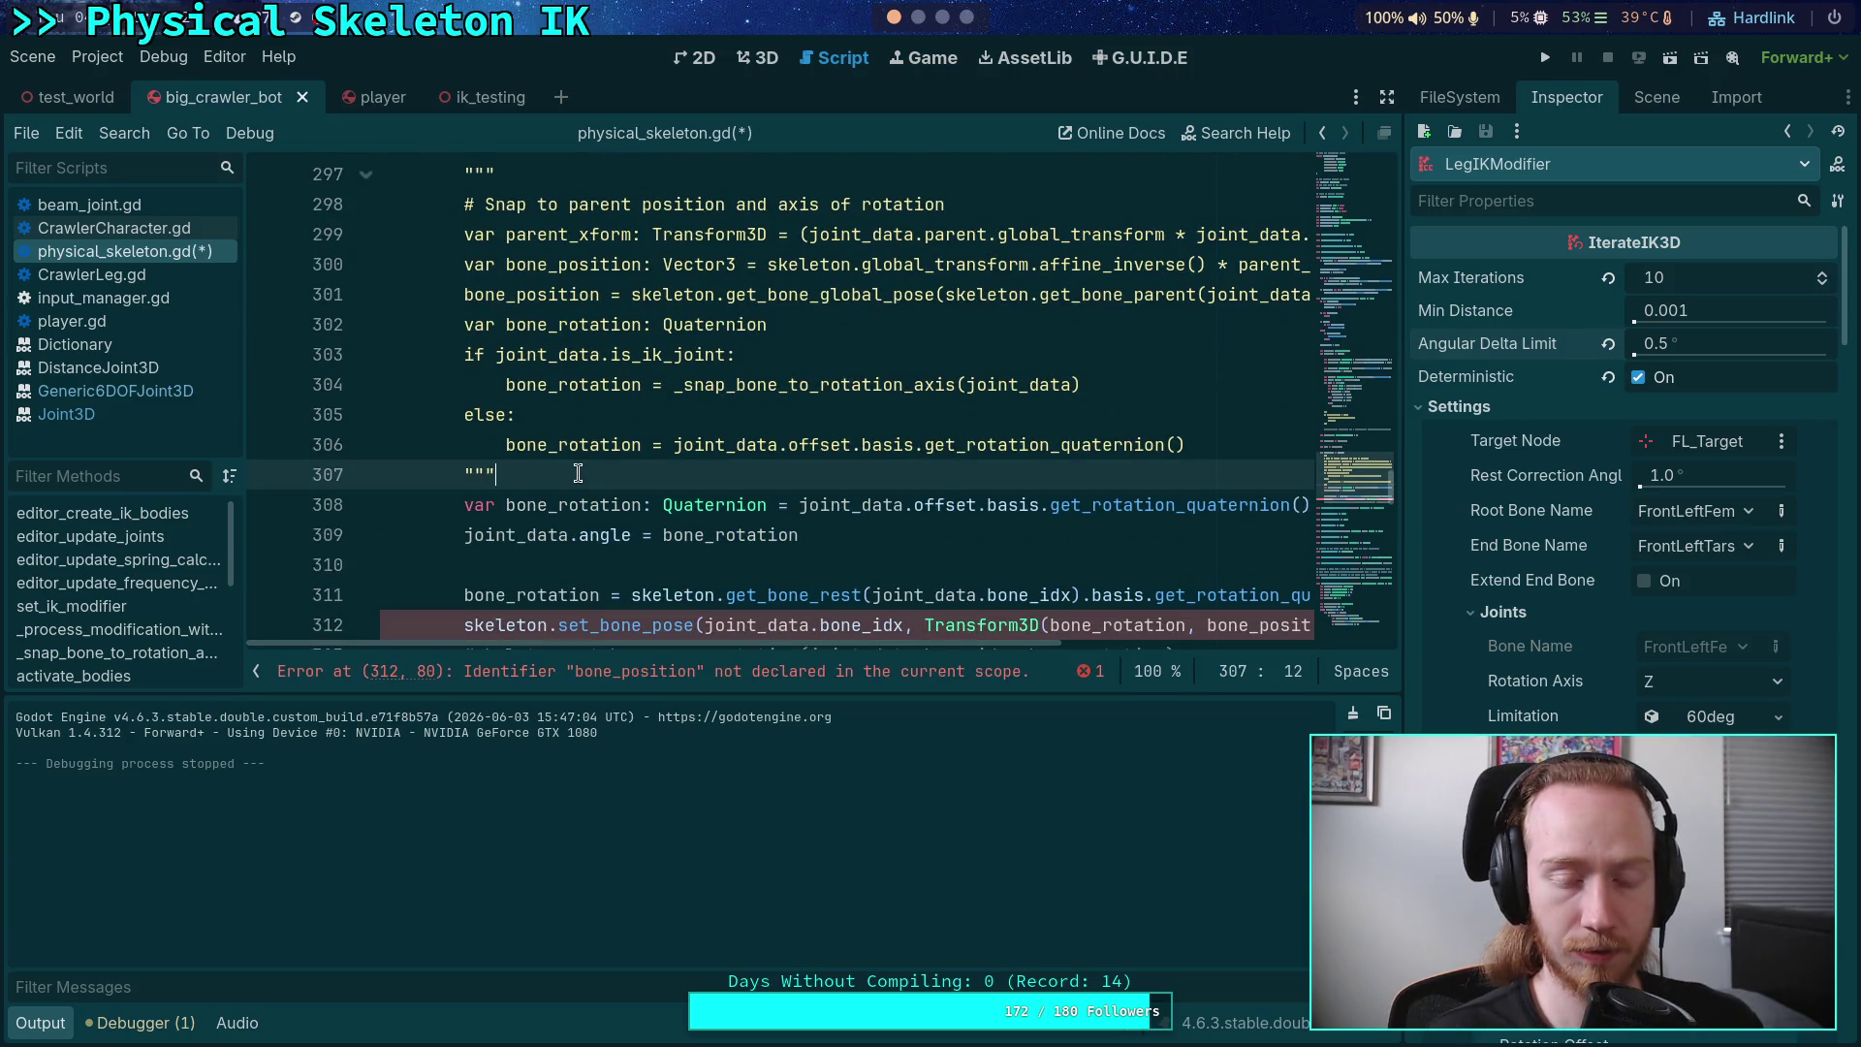
pyautogui.click(566, 176)
pyautogui.hotkey('alt', 'Down')
pyautogui.hotkey('alt', 'Down')
pyautogui.hotkey('alt', 'Down')
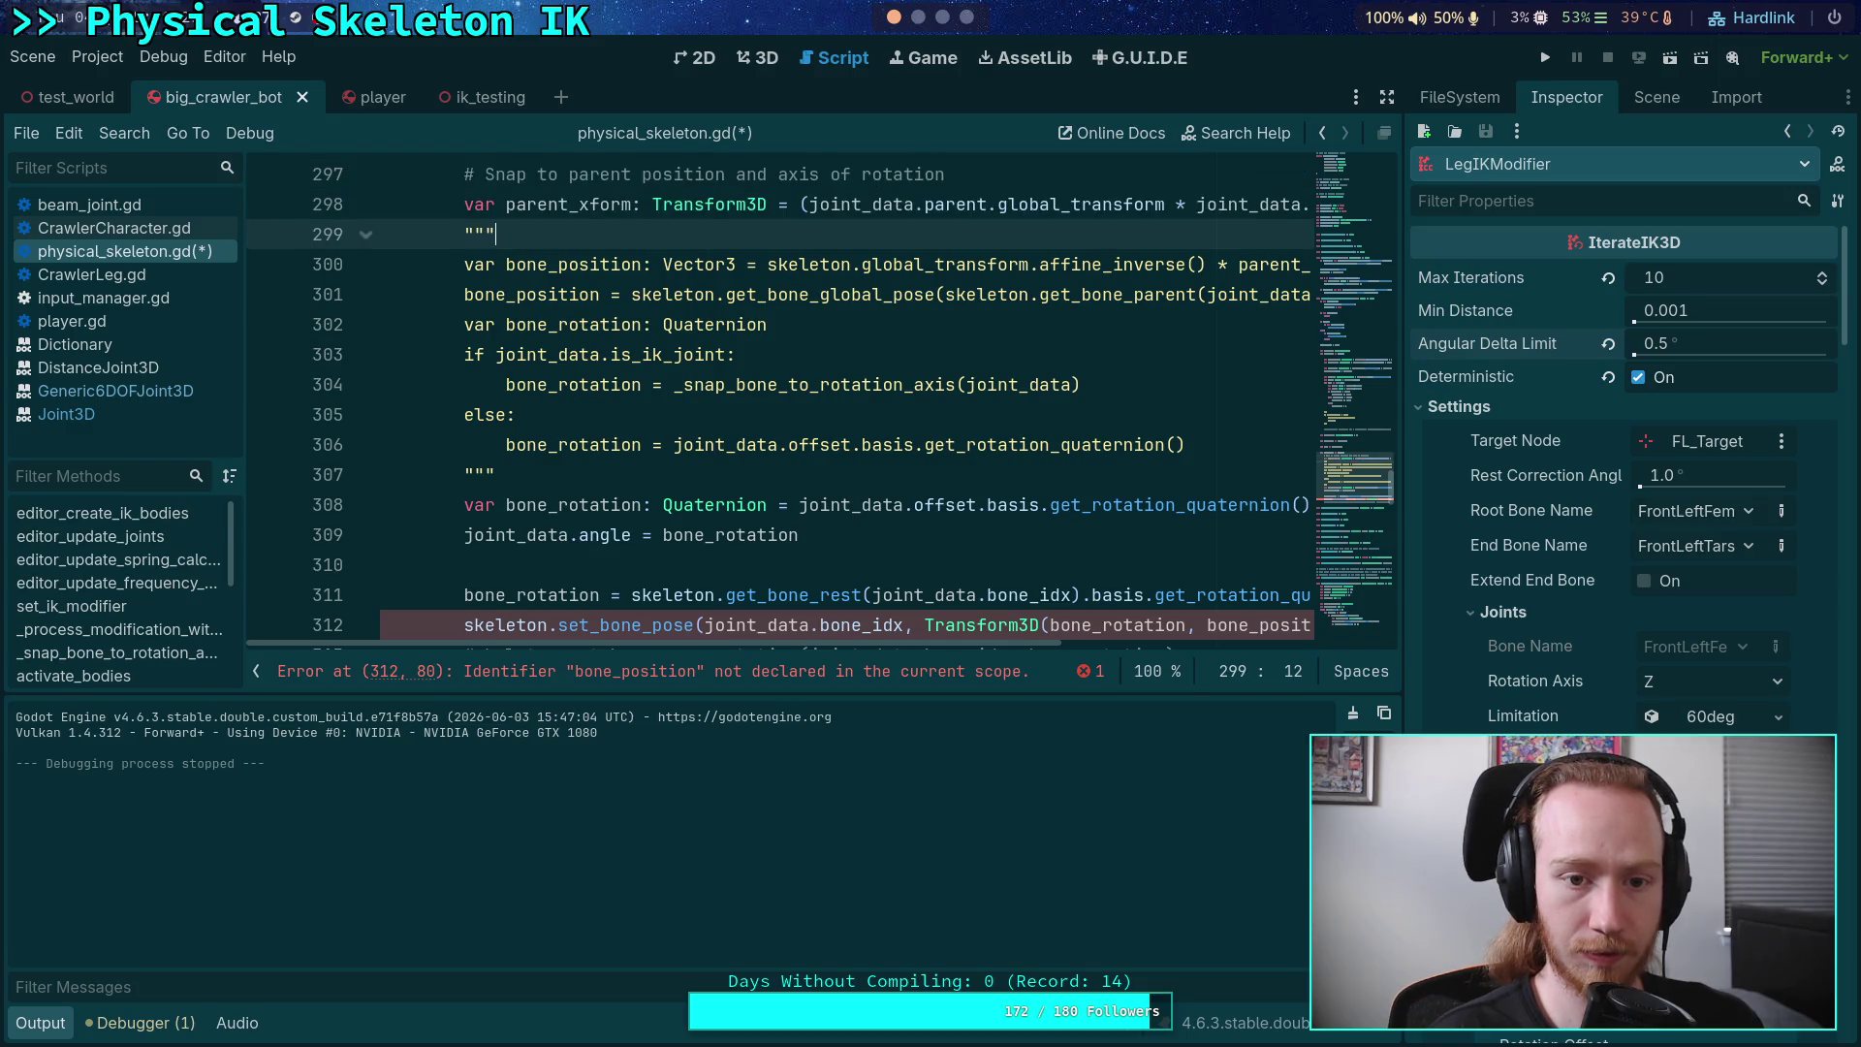
pyautogui.scroll(-1, 1272, 242)
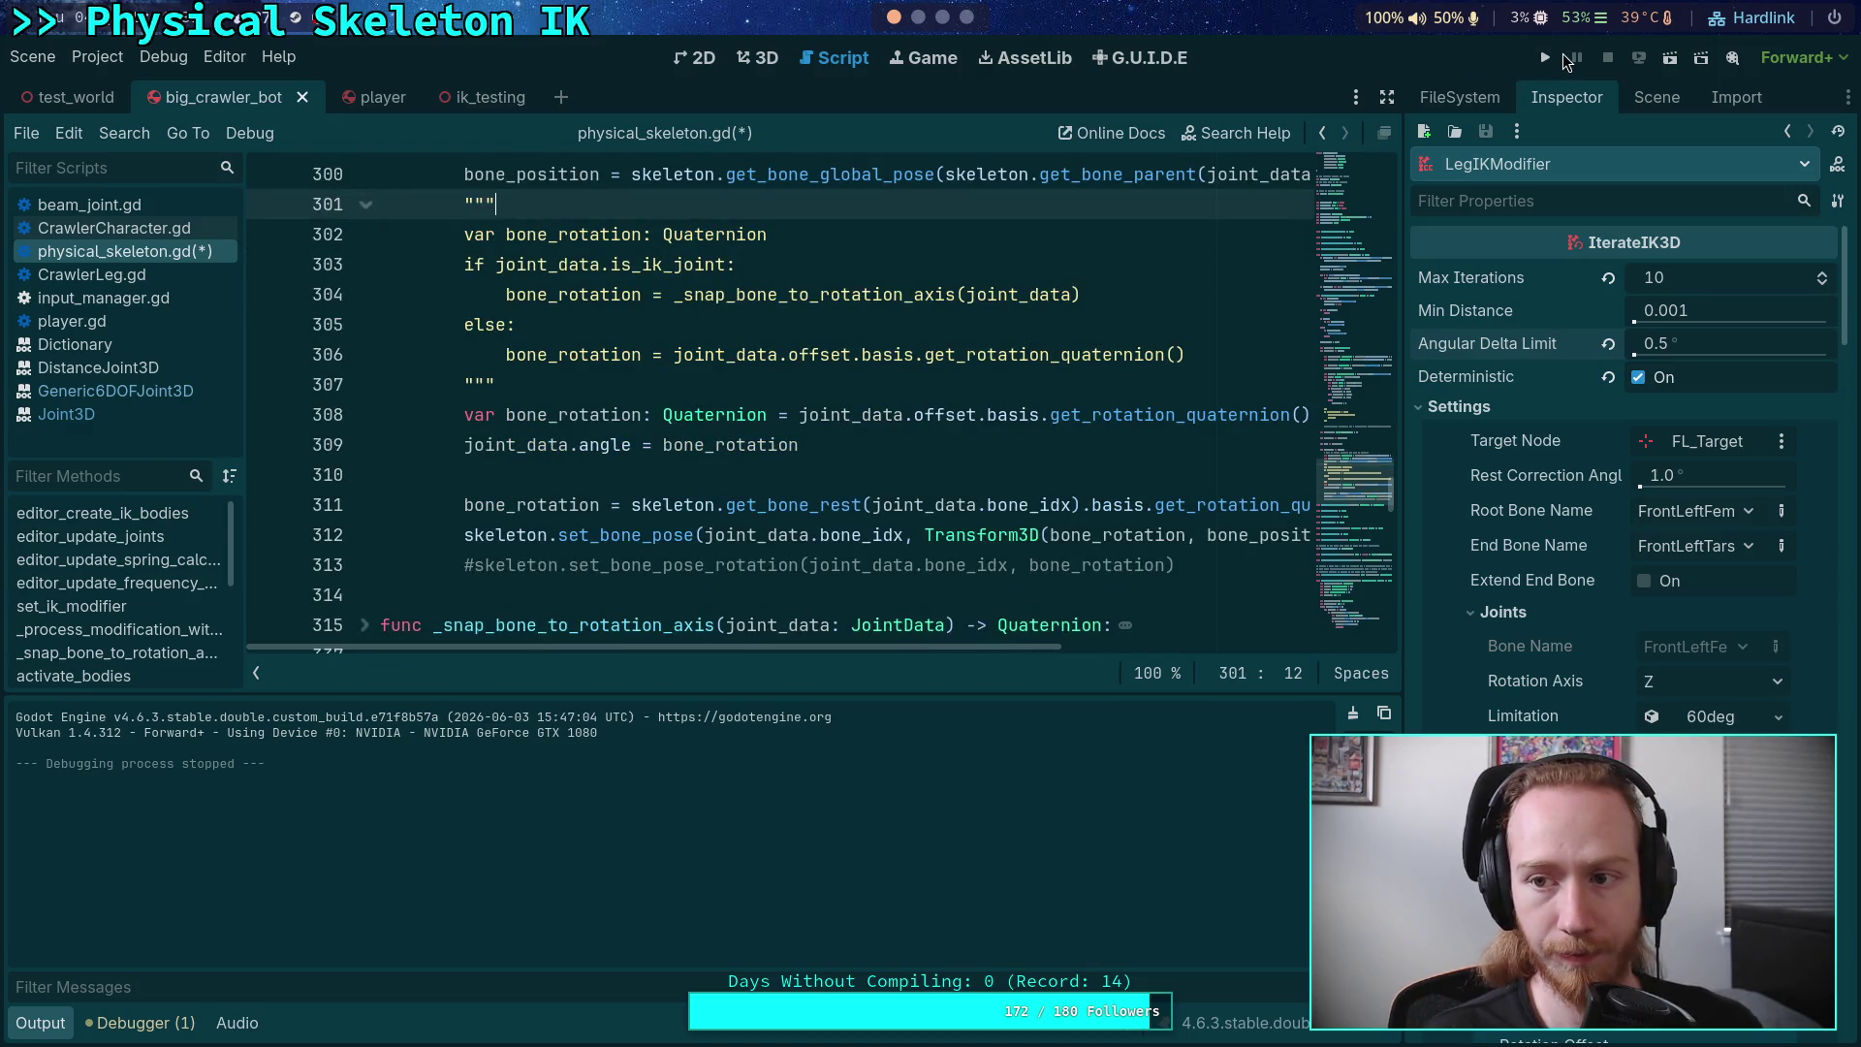
# Step: Save physical_skeleton.gd and run the project to watch the revised leg posing
pyautogui.click(1546, 58)
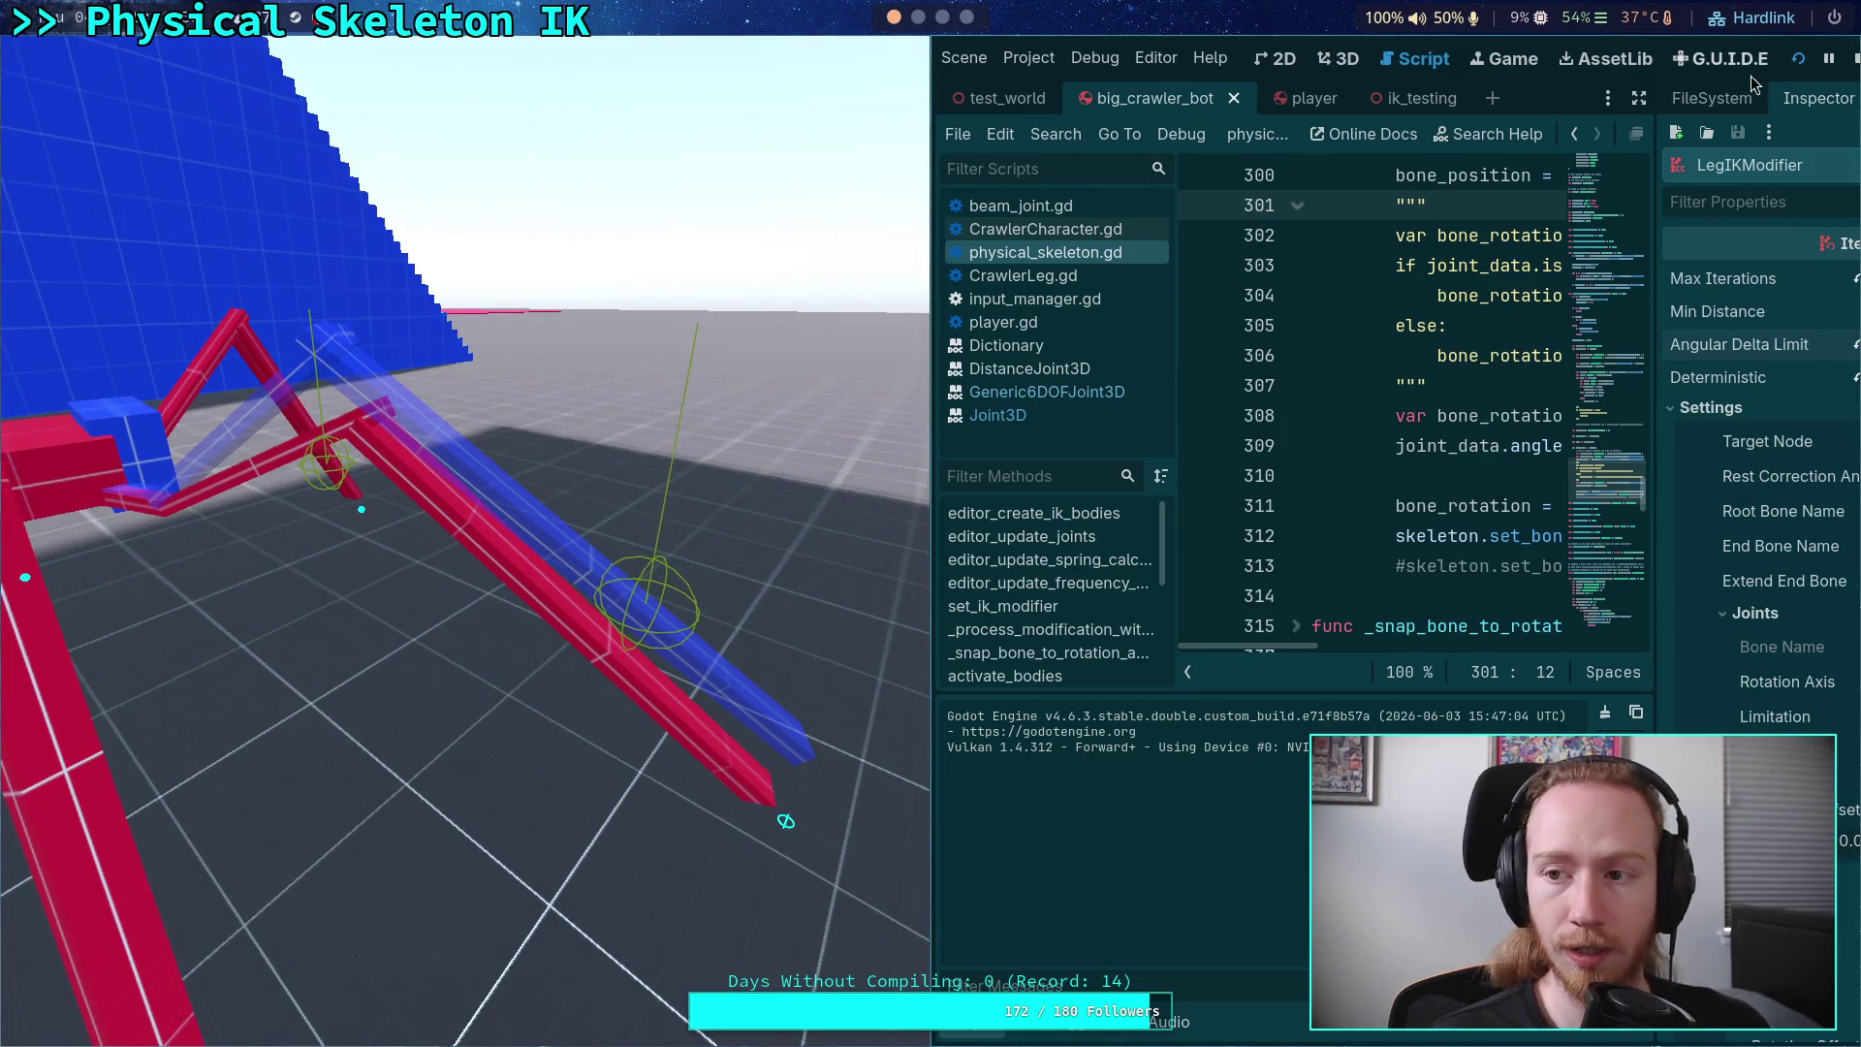
# Step: Stop the game and raise LegIKModifier's Max Iterations from 10 to 15
pyautogui.press('F8')
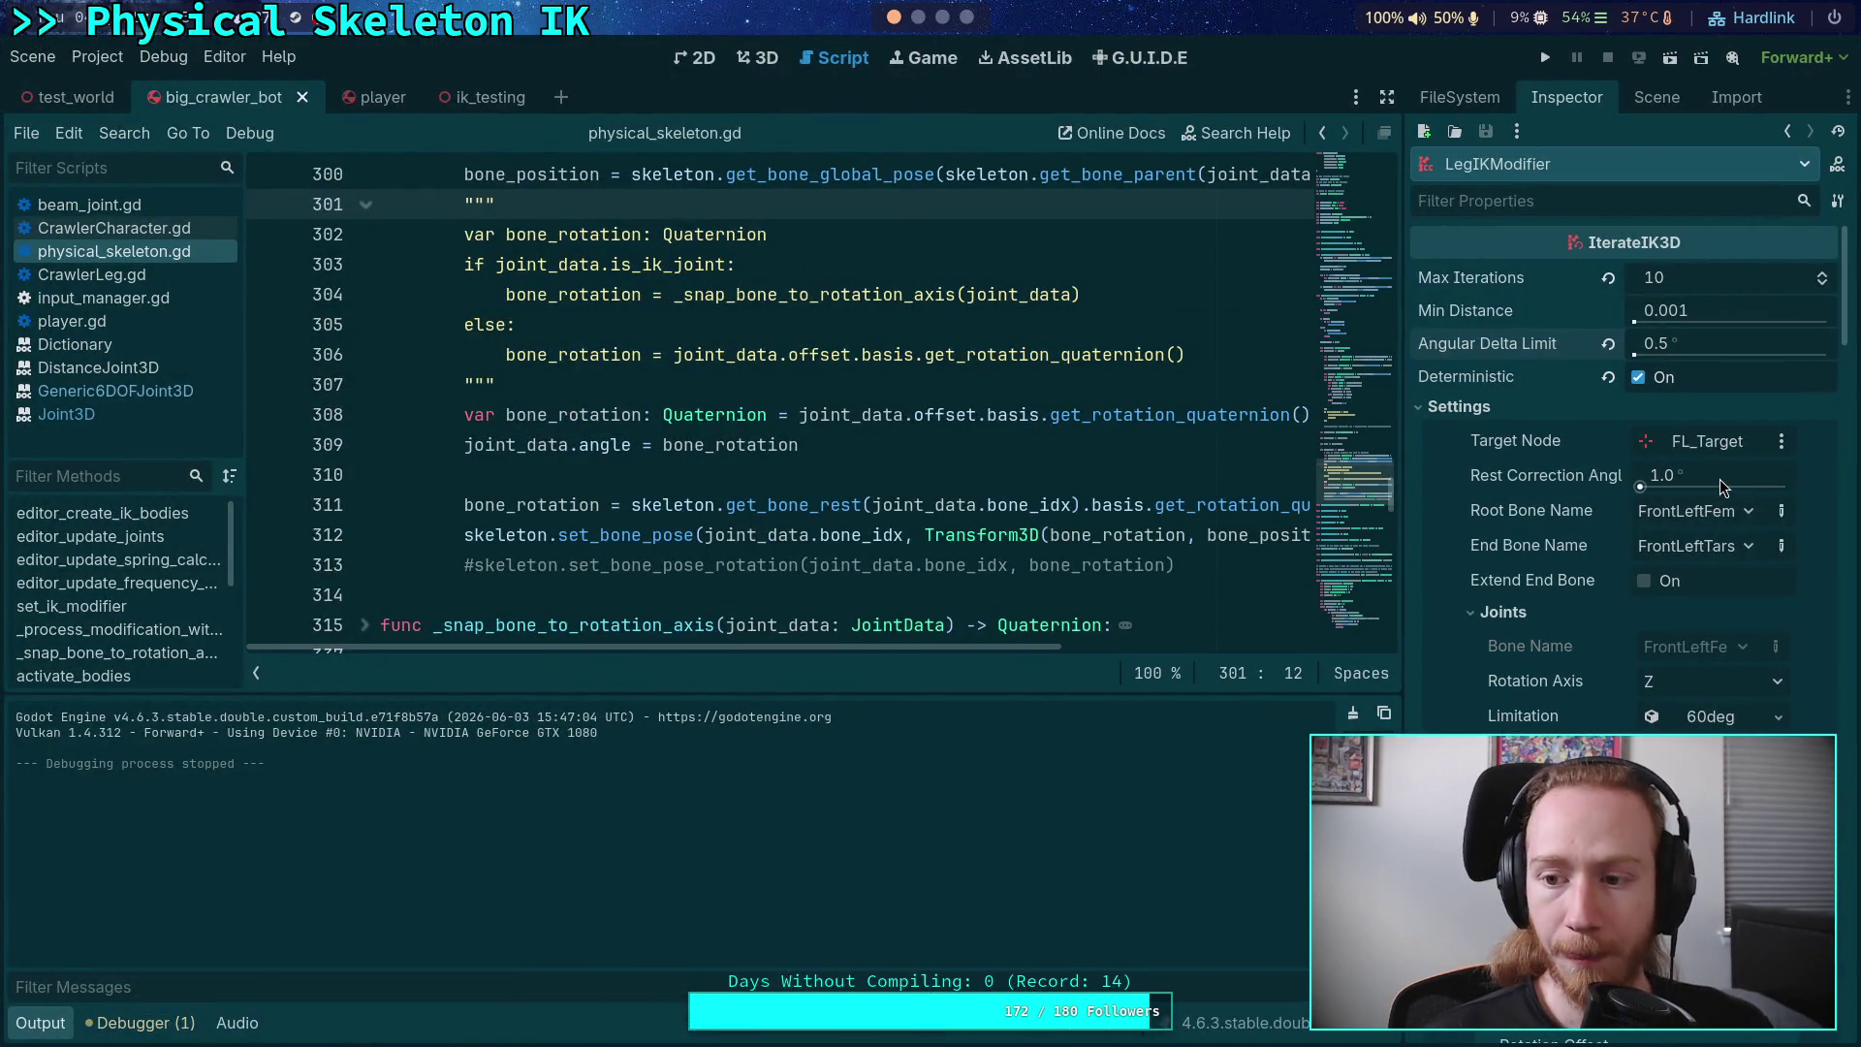
pyautogui.moveTo(1721, 479)
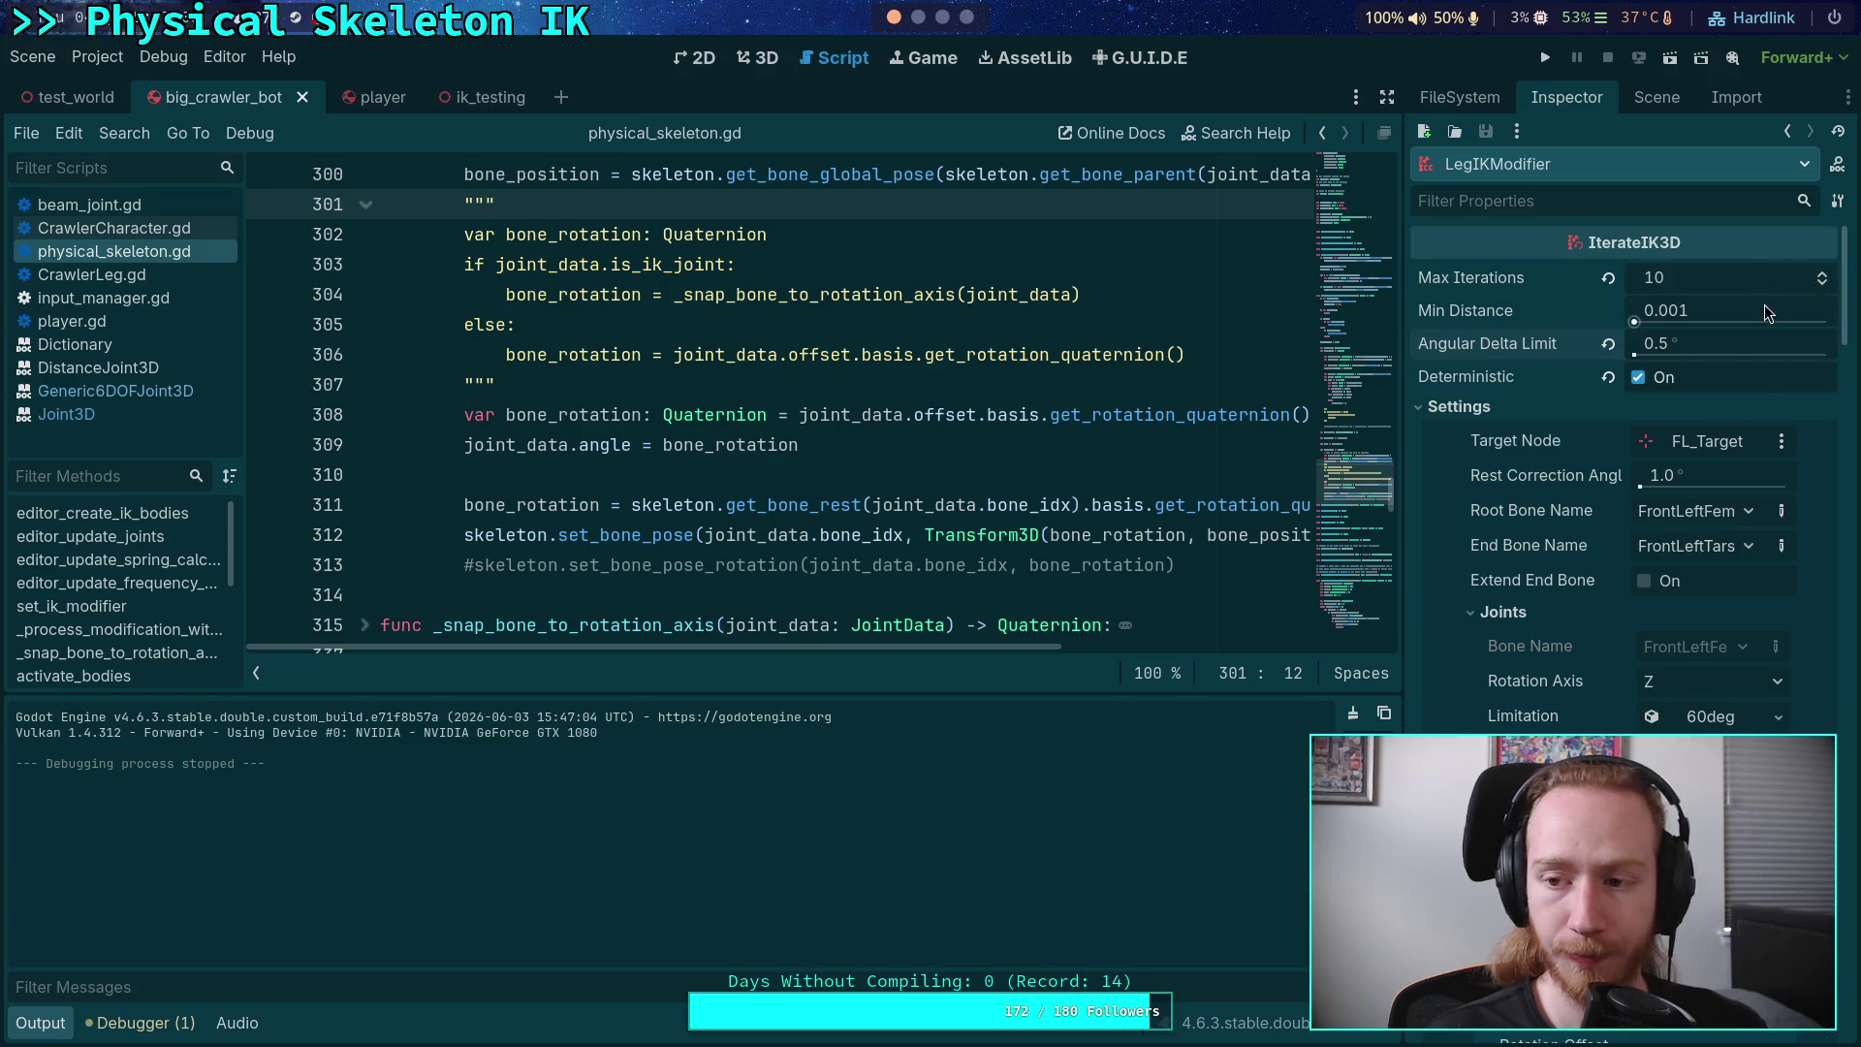
pyautogui.moveTo(1710, 356)
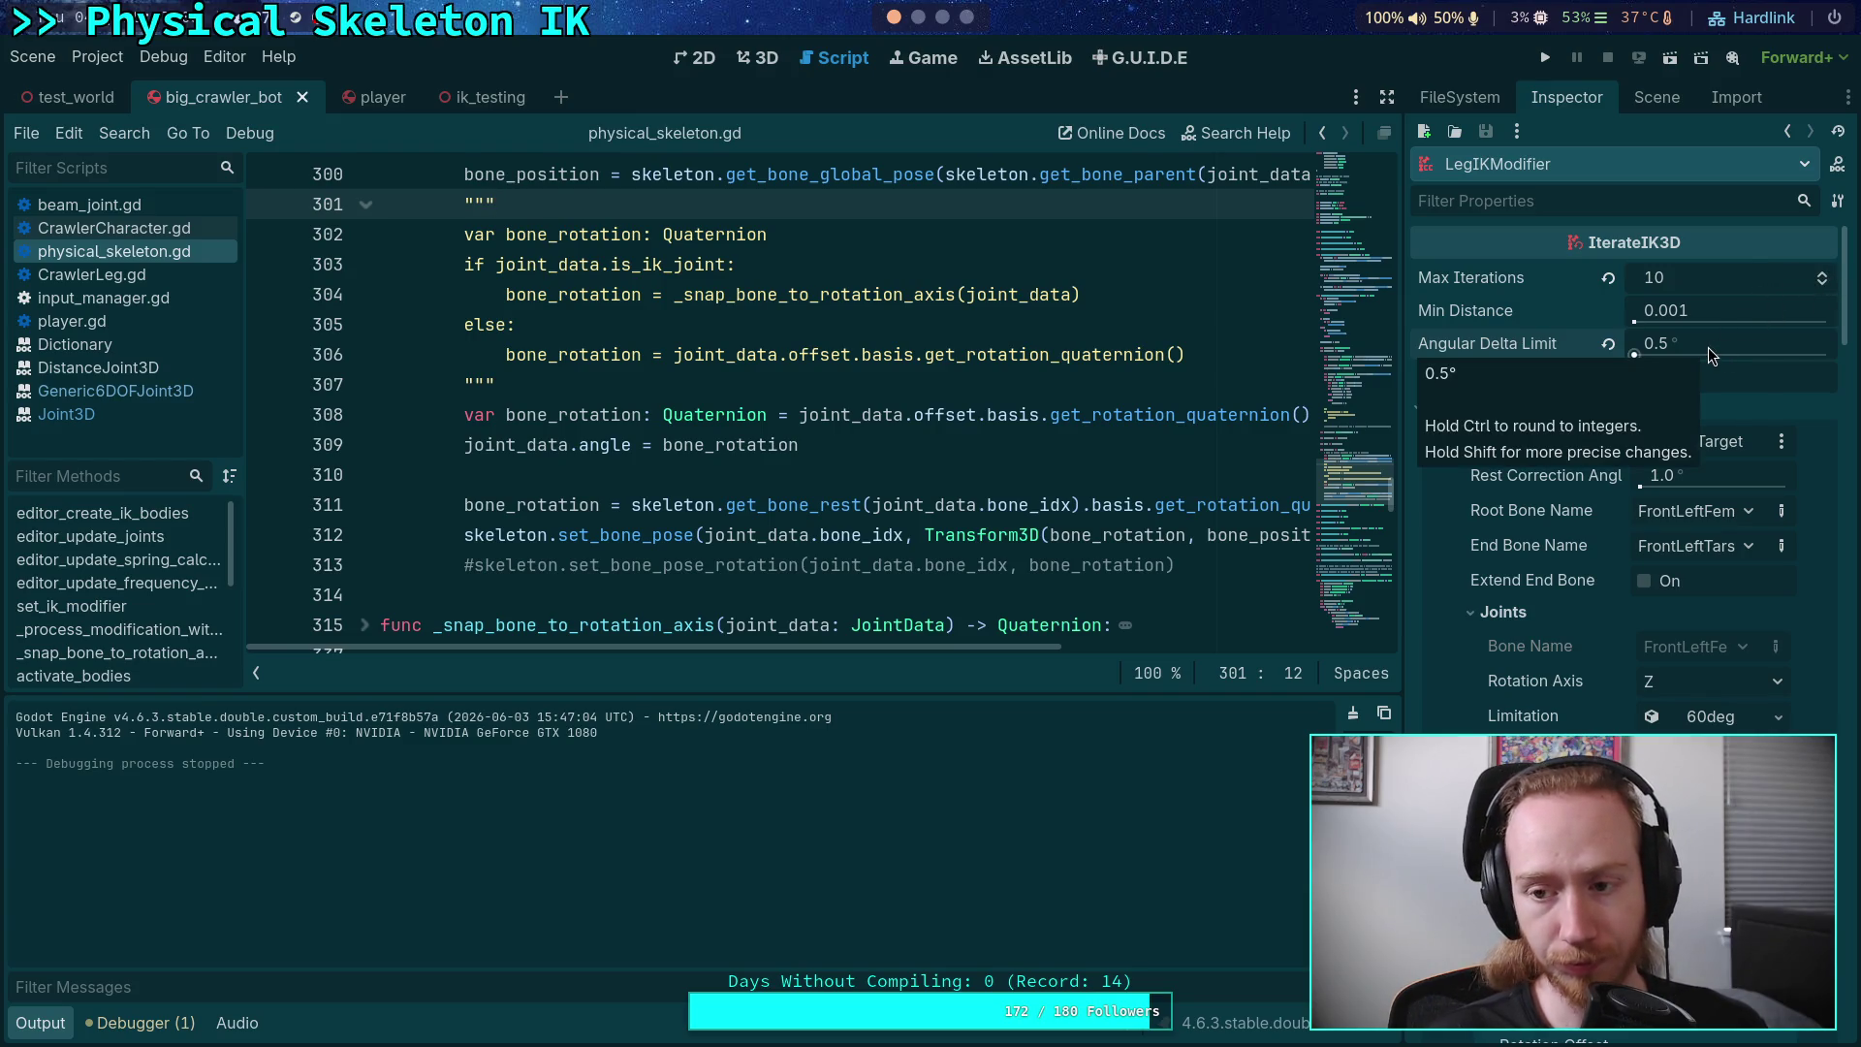
pyautogui.doubleClick(1822, 276)
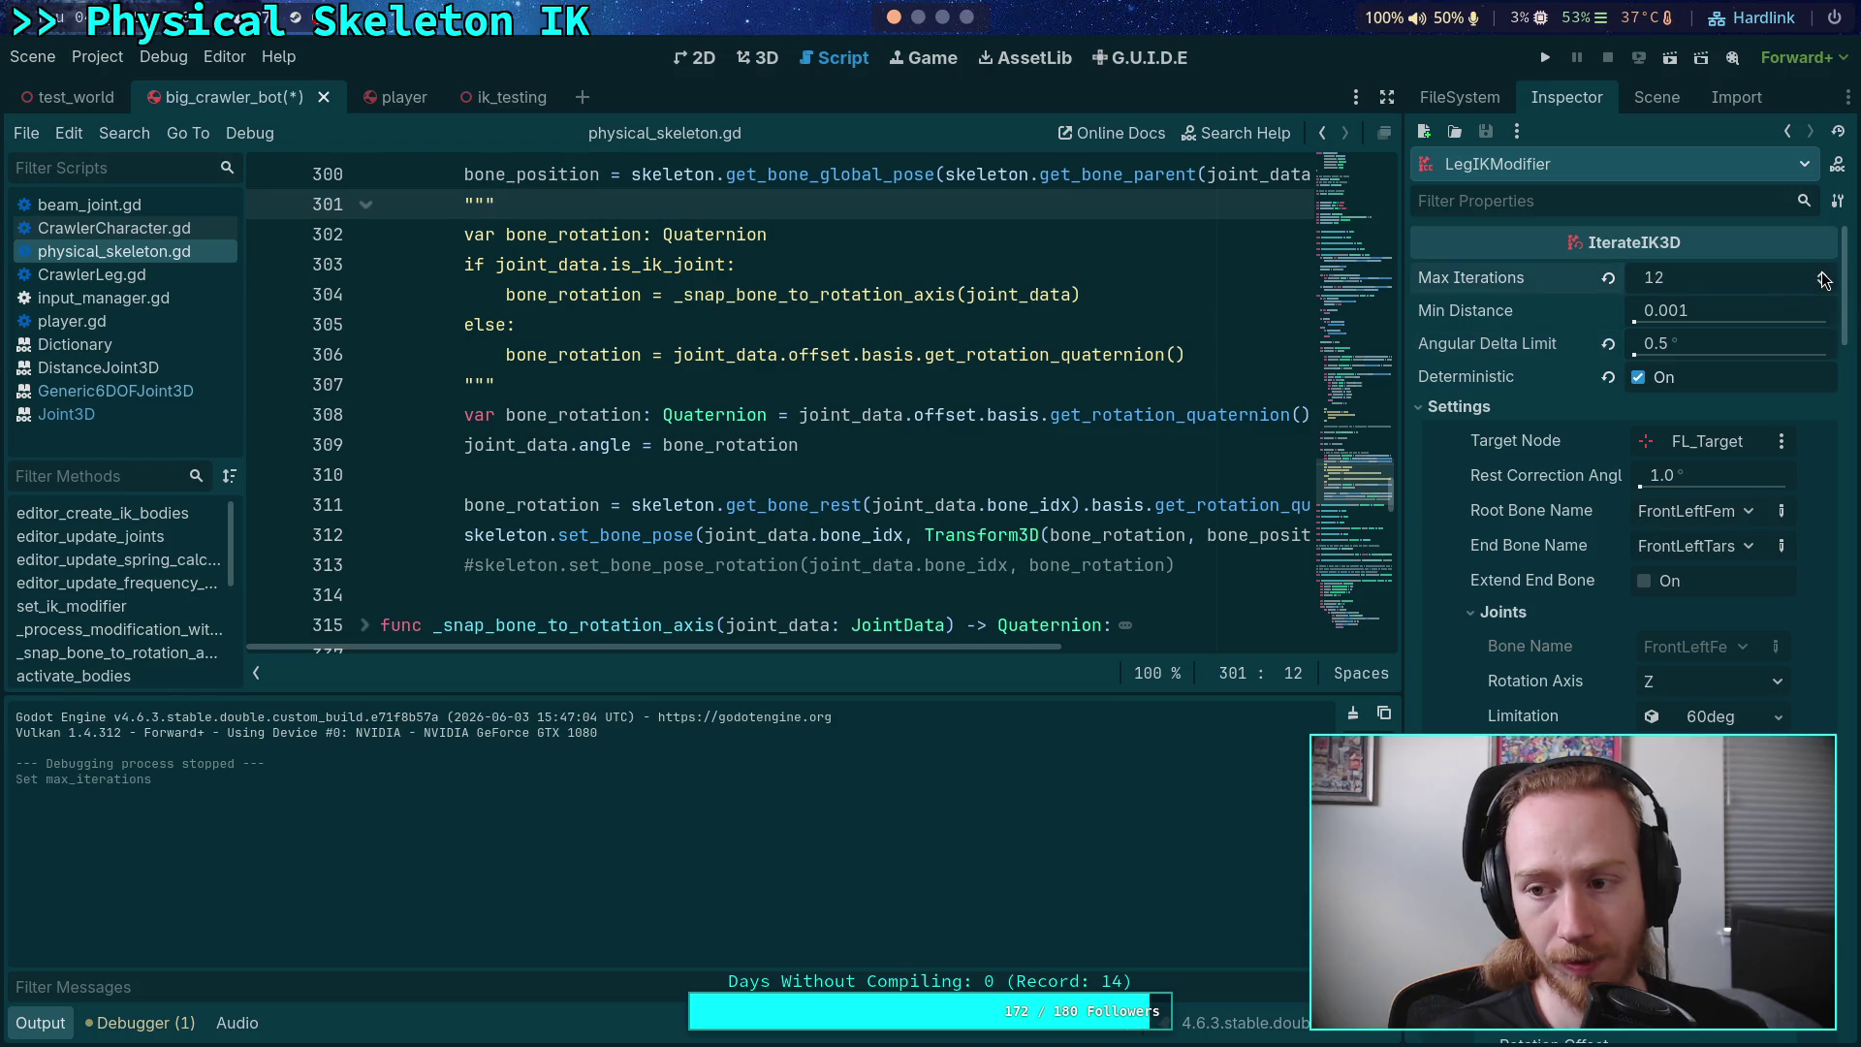
pyautogui.click(1822, 279)
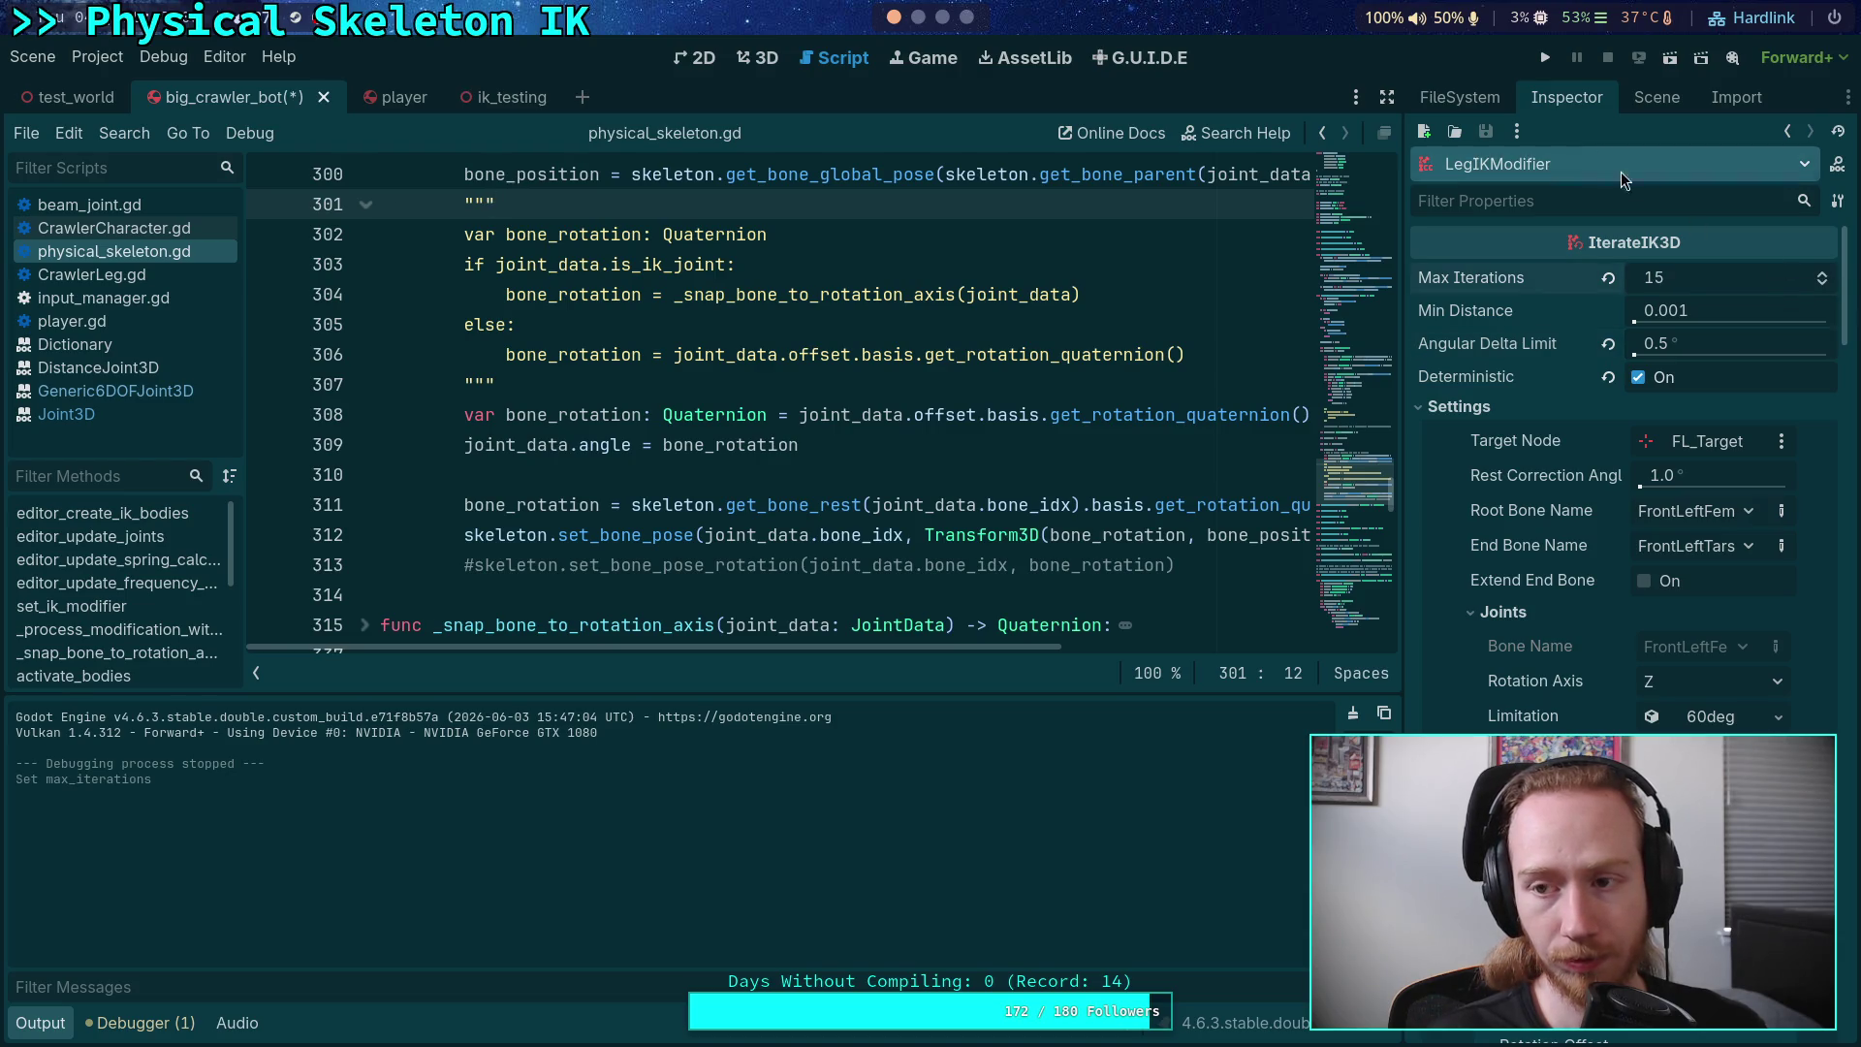
# Step: Run the crawler with 15 IK iterations, stop it, and relaunch with F5
pyautogui.click(1555, 60)
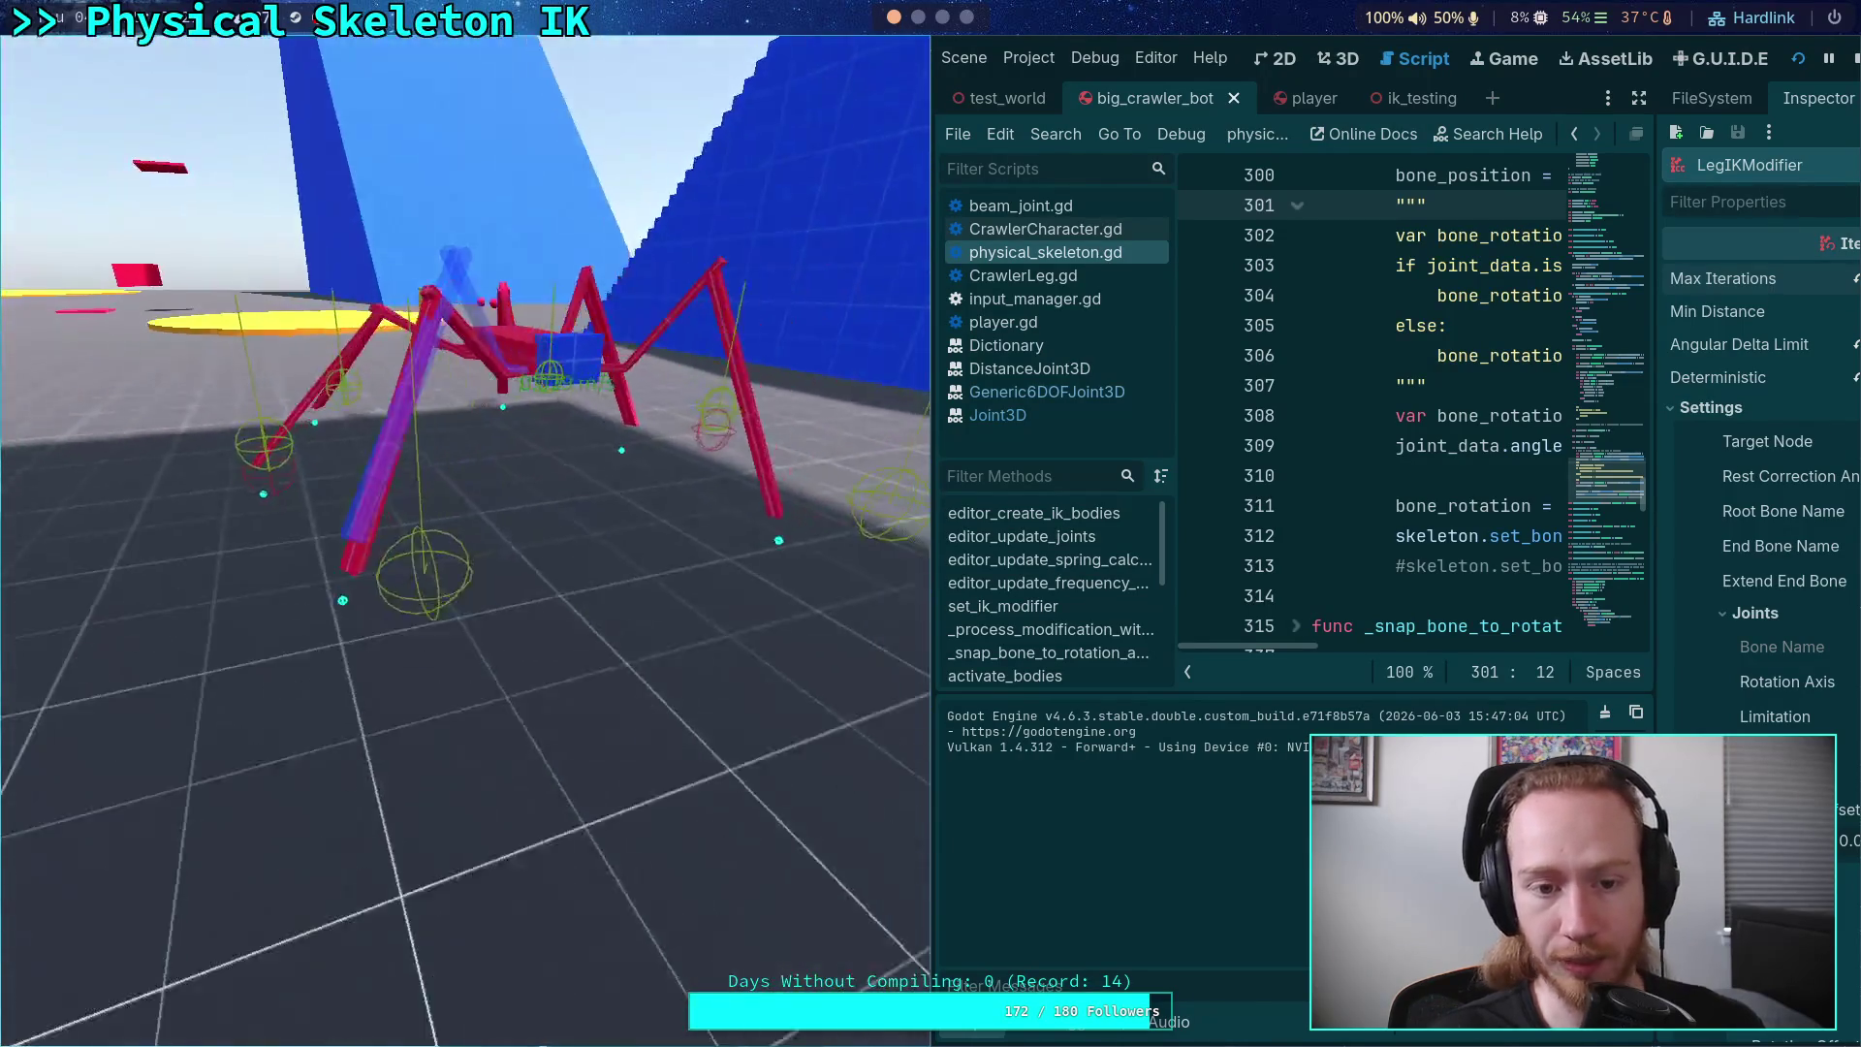
pyautogui.click(1838, 54)
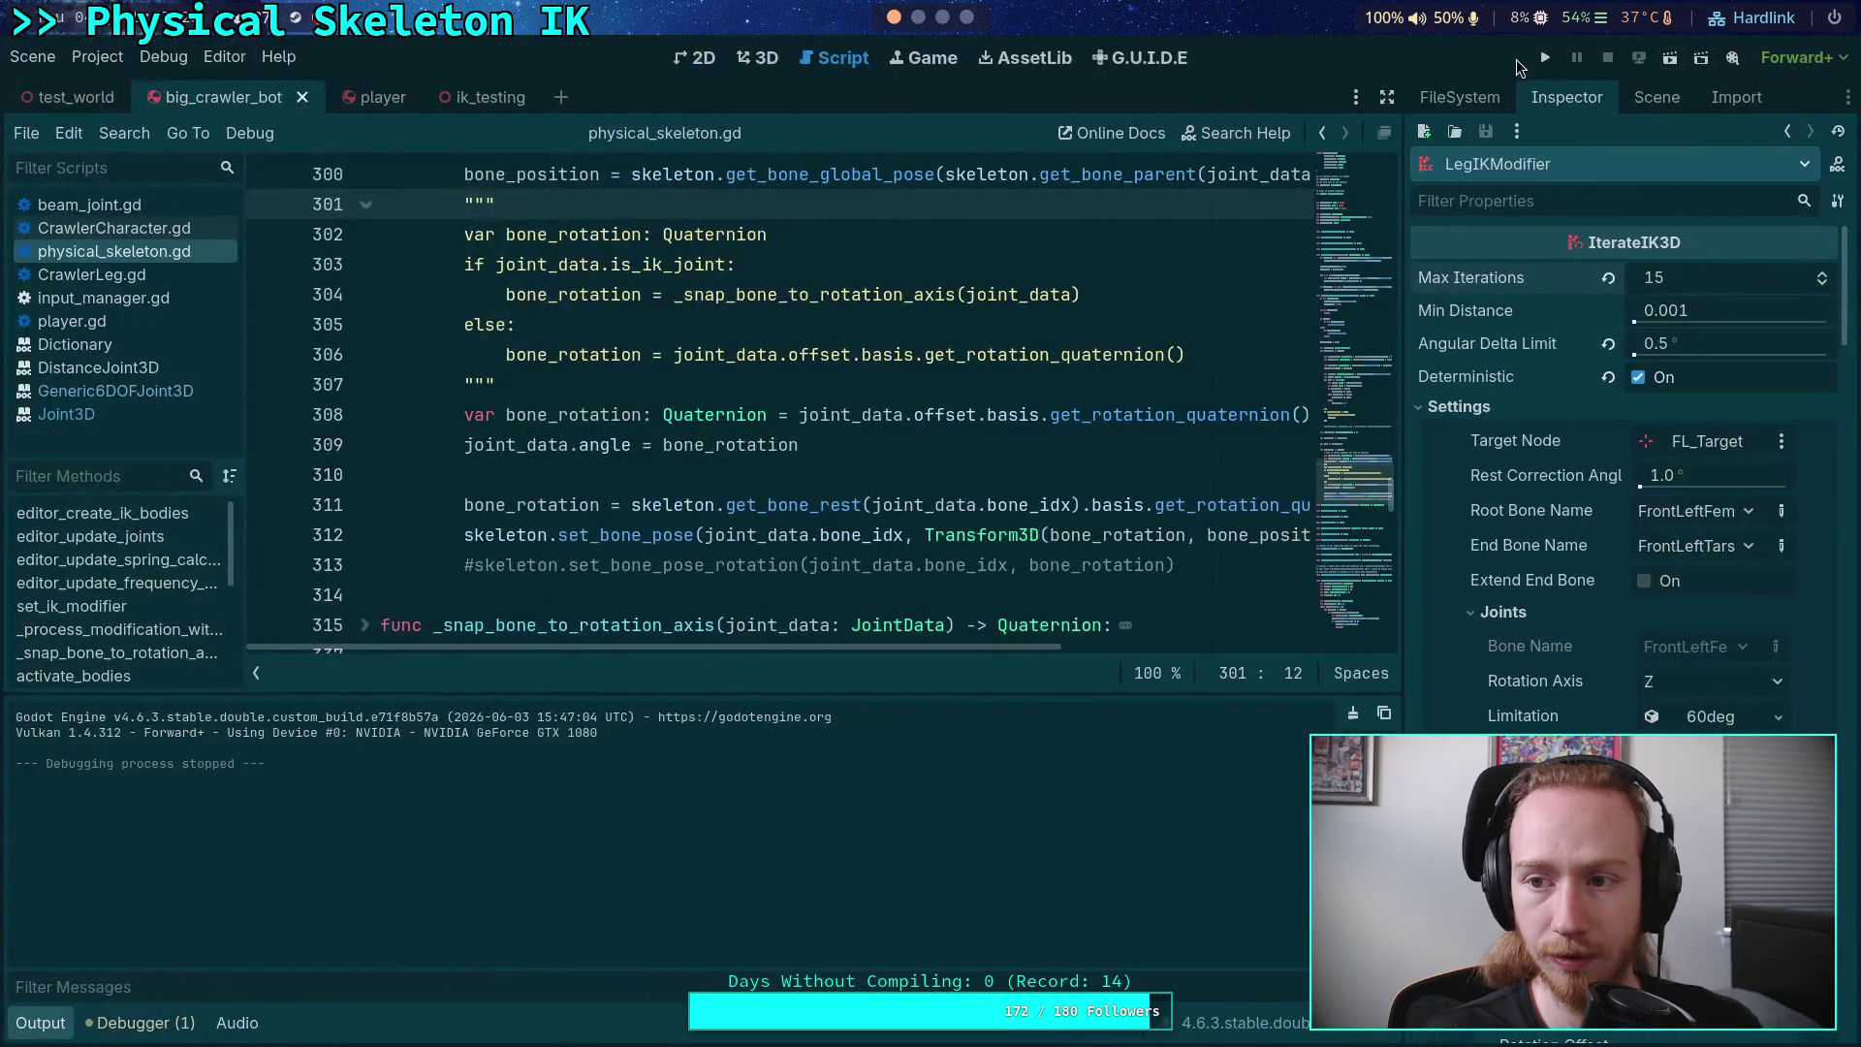
pyautogui.press('F5')
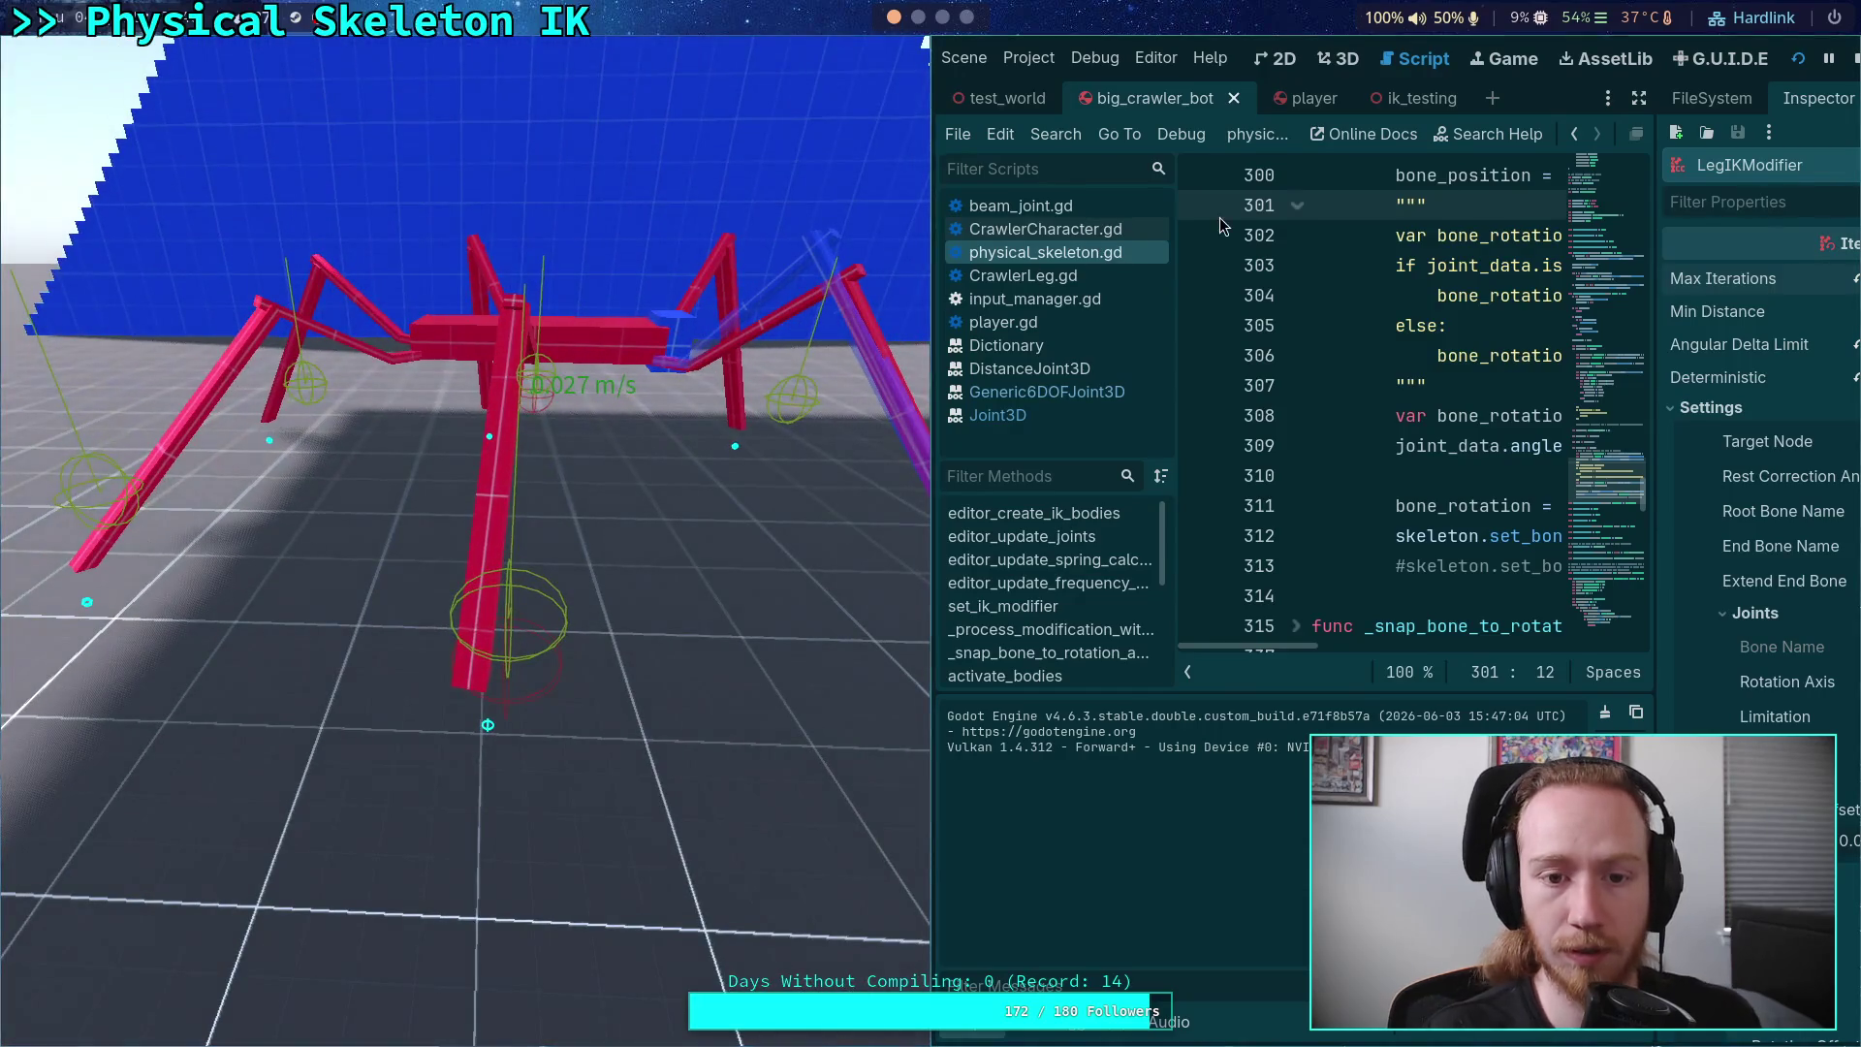
# Step: Stop the game, widen the dock and filter the Scene tree by 'gho'
pyautogui.click(1854, 62)
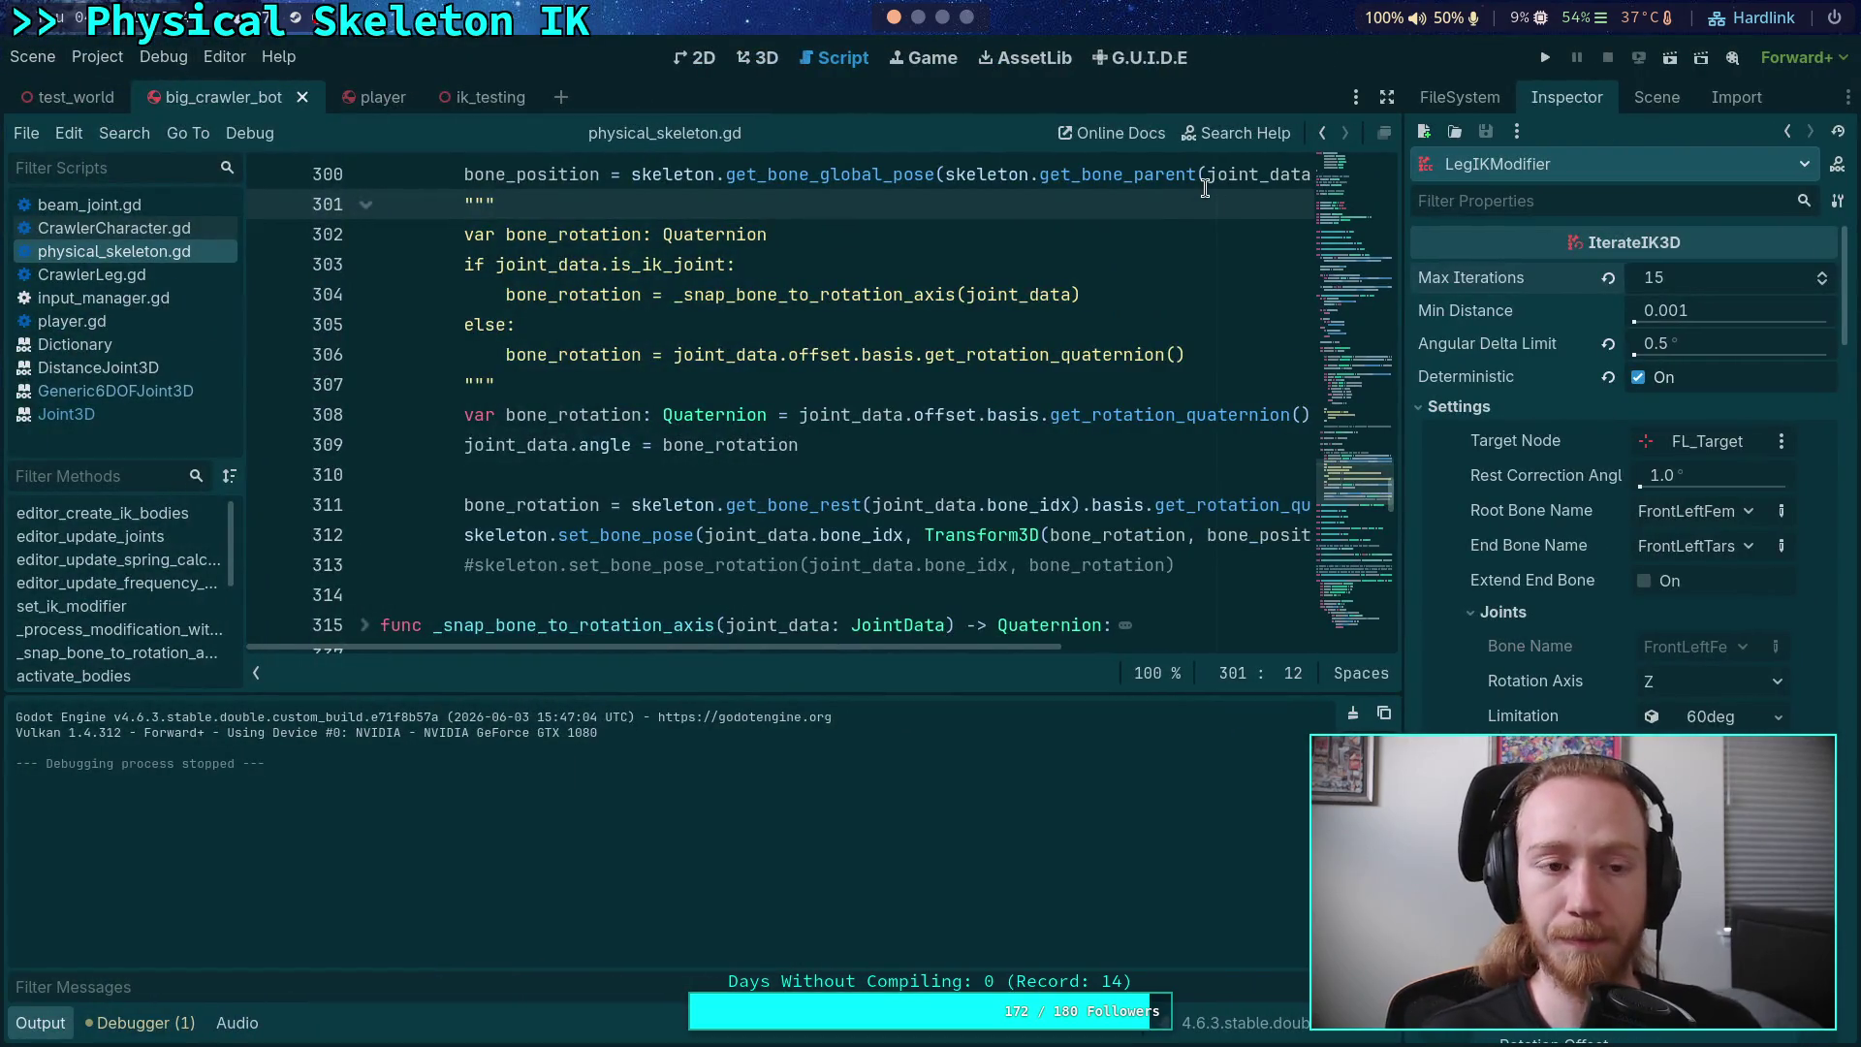
pyautogui.moveTo(1404, 269); pyautogui.dragTo(1256, 233)
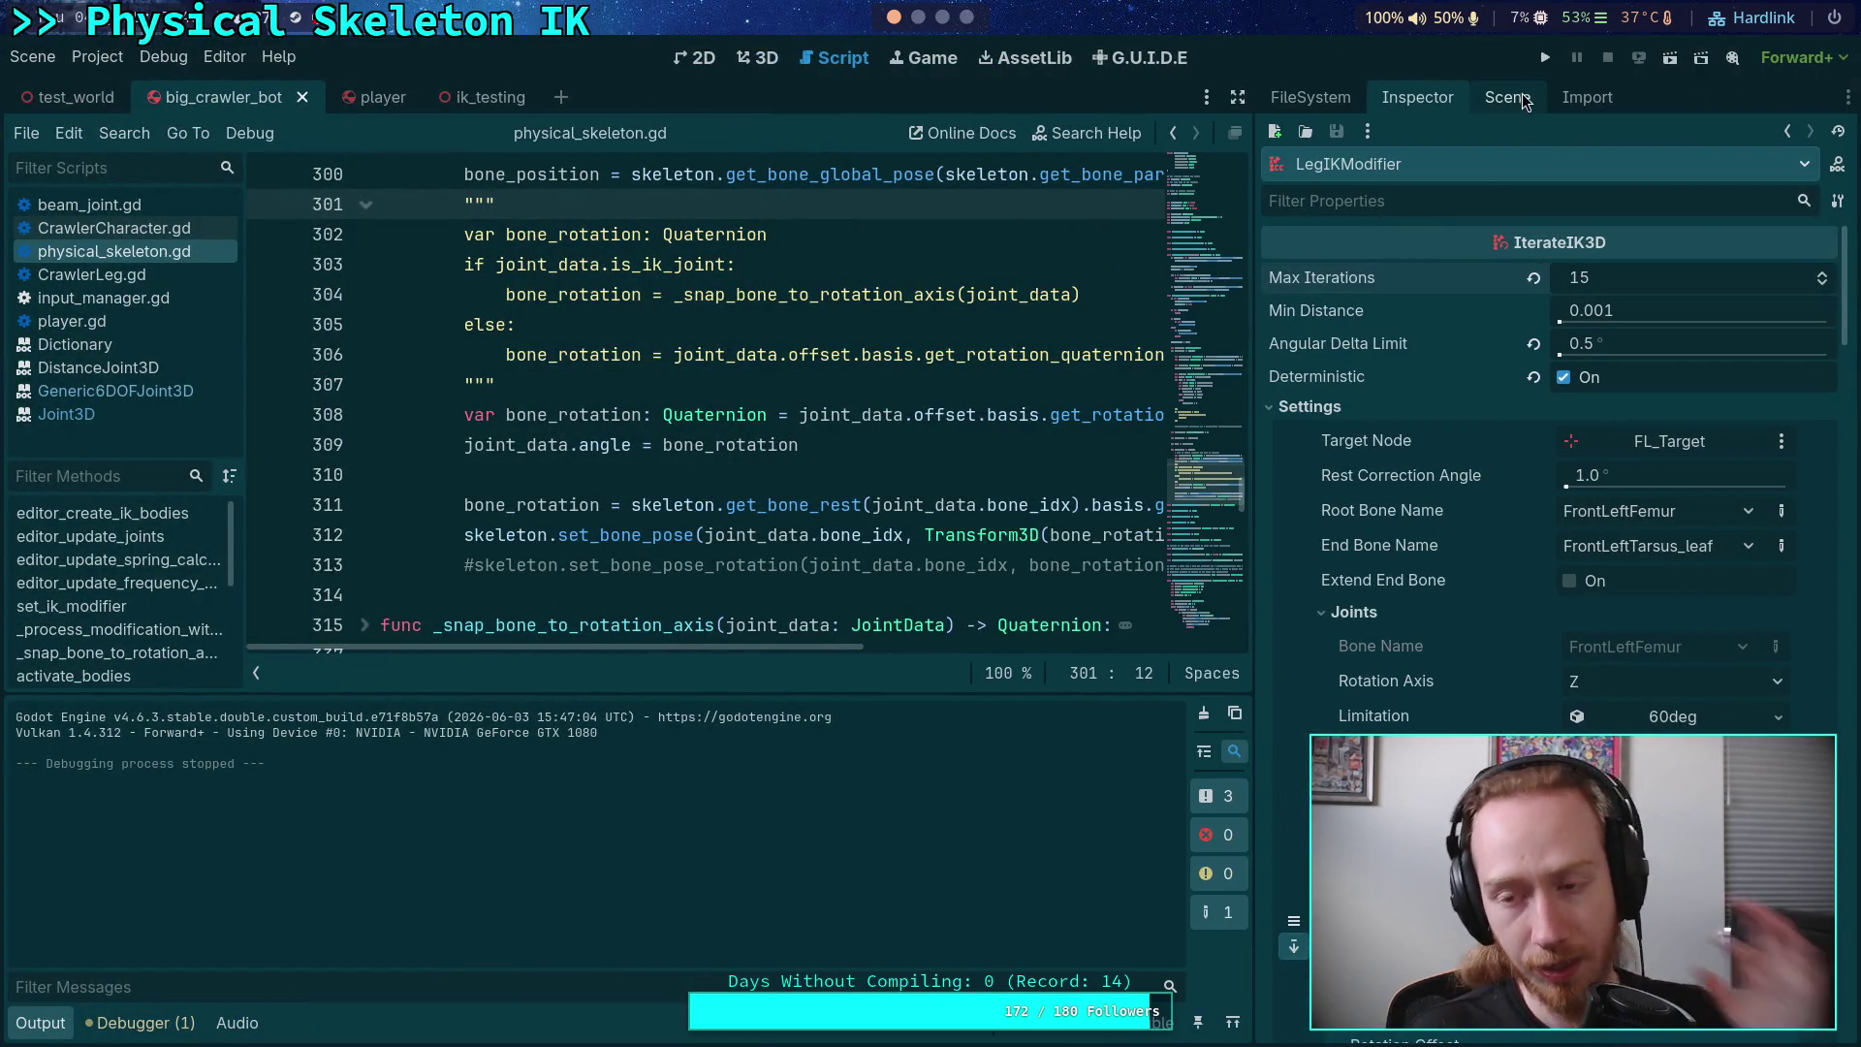
pyautogui.click(1522, 93)
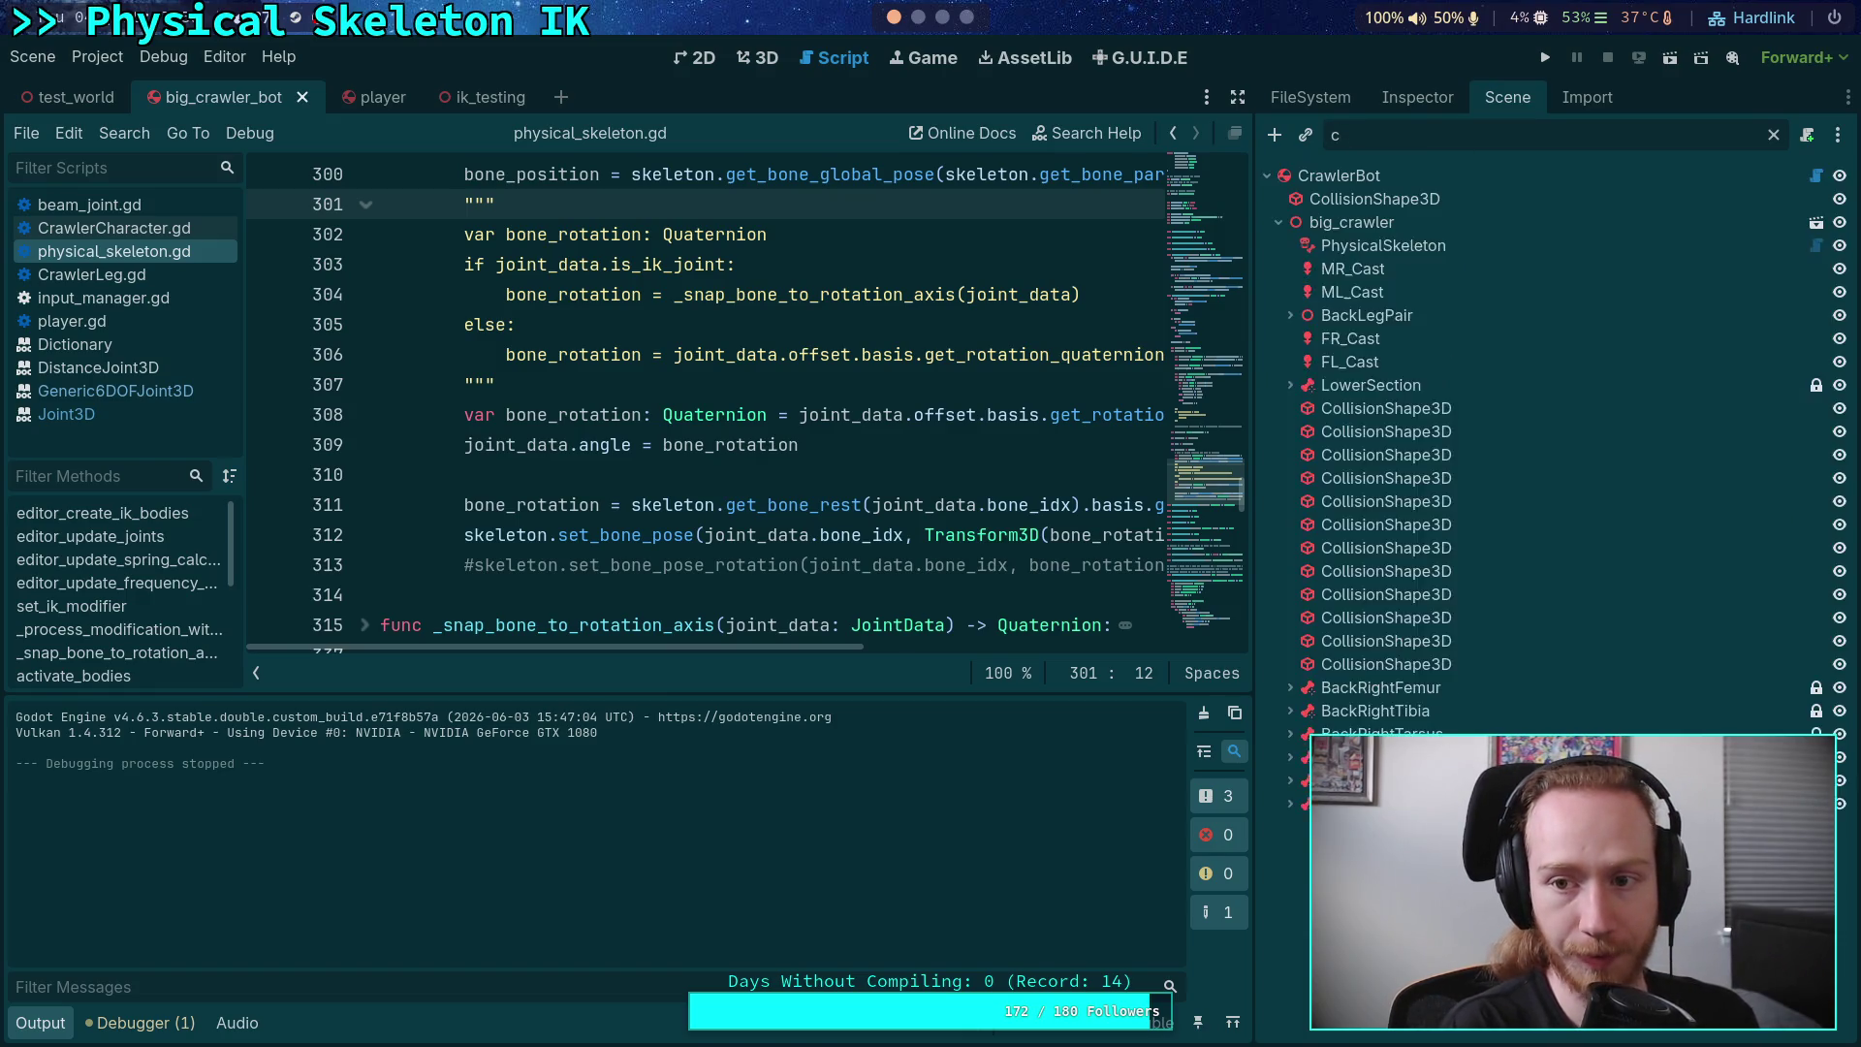
pyautogui.write('gho')
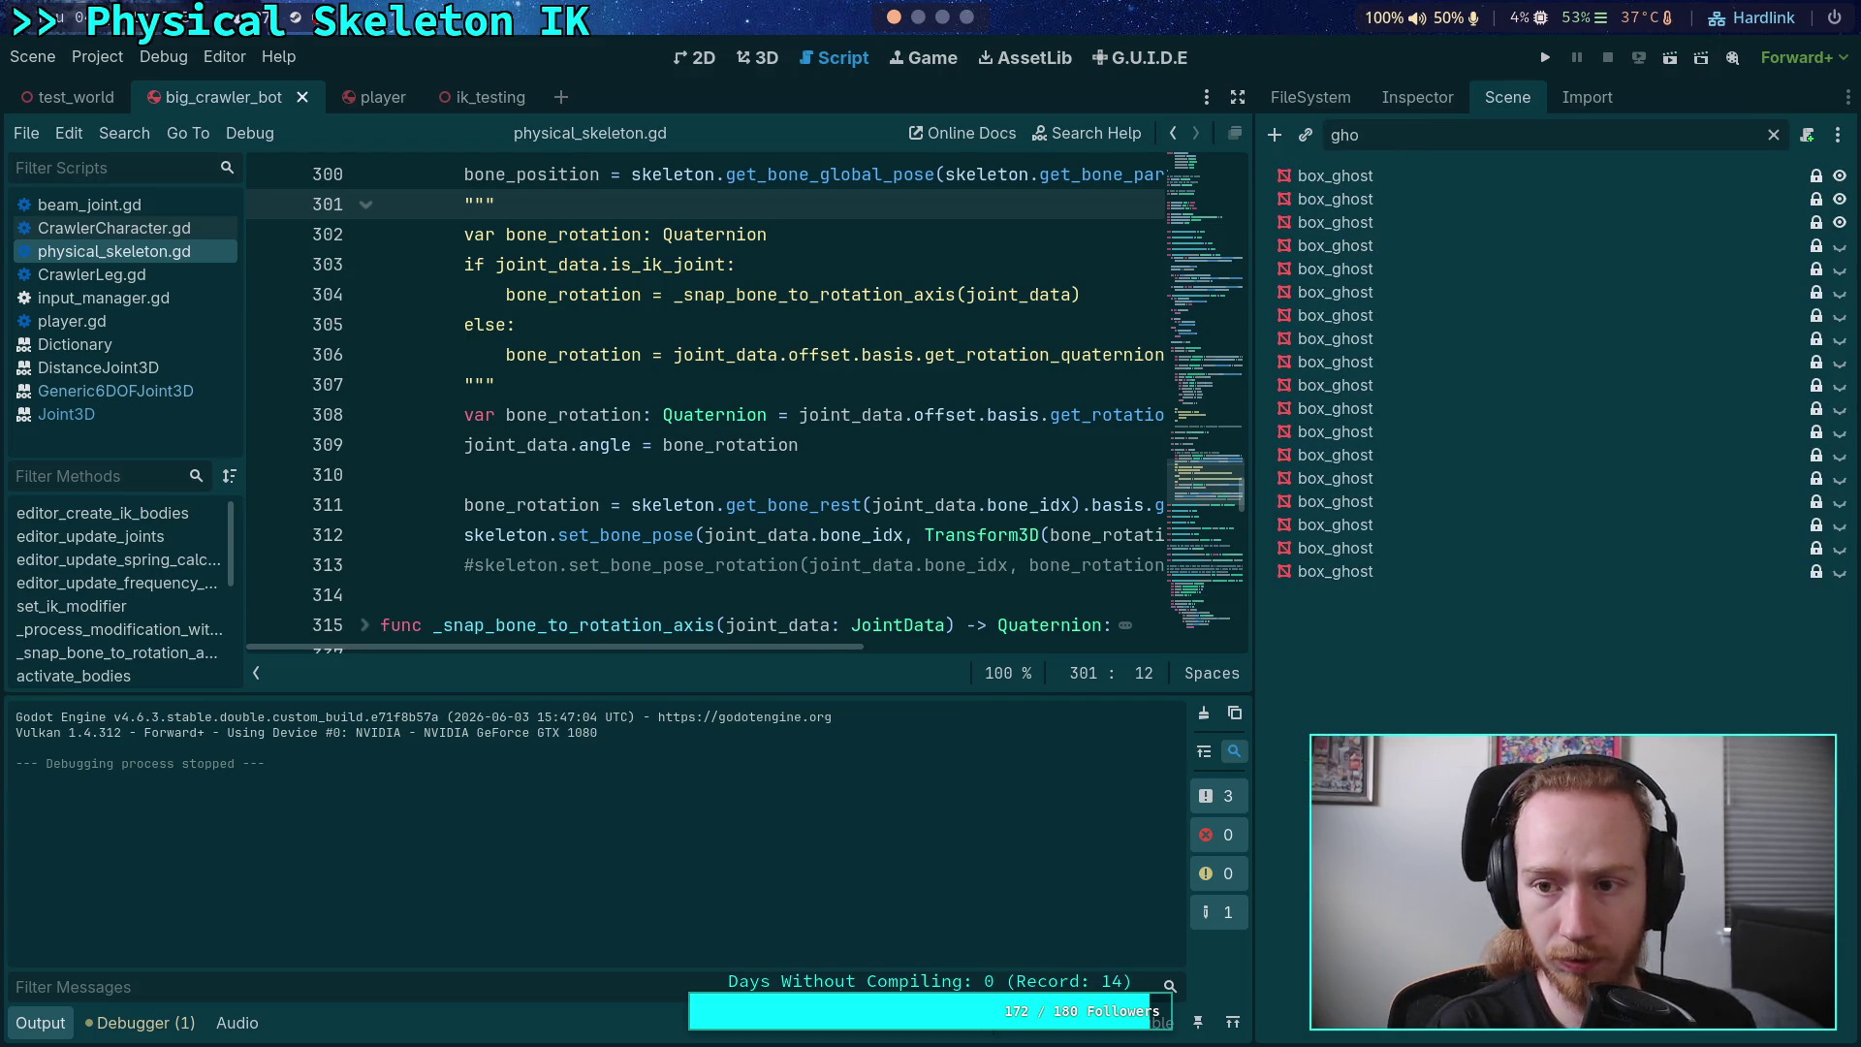
# Step: Select the hidden box_ghost nodes and toggle them visible
pyautogui.click(1467, 178)
pyautogui.keyDown('shift'); pyautogui.click(1346, 571); pyautogui.keyUp('shift')
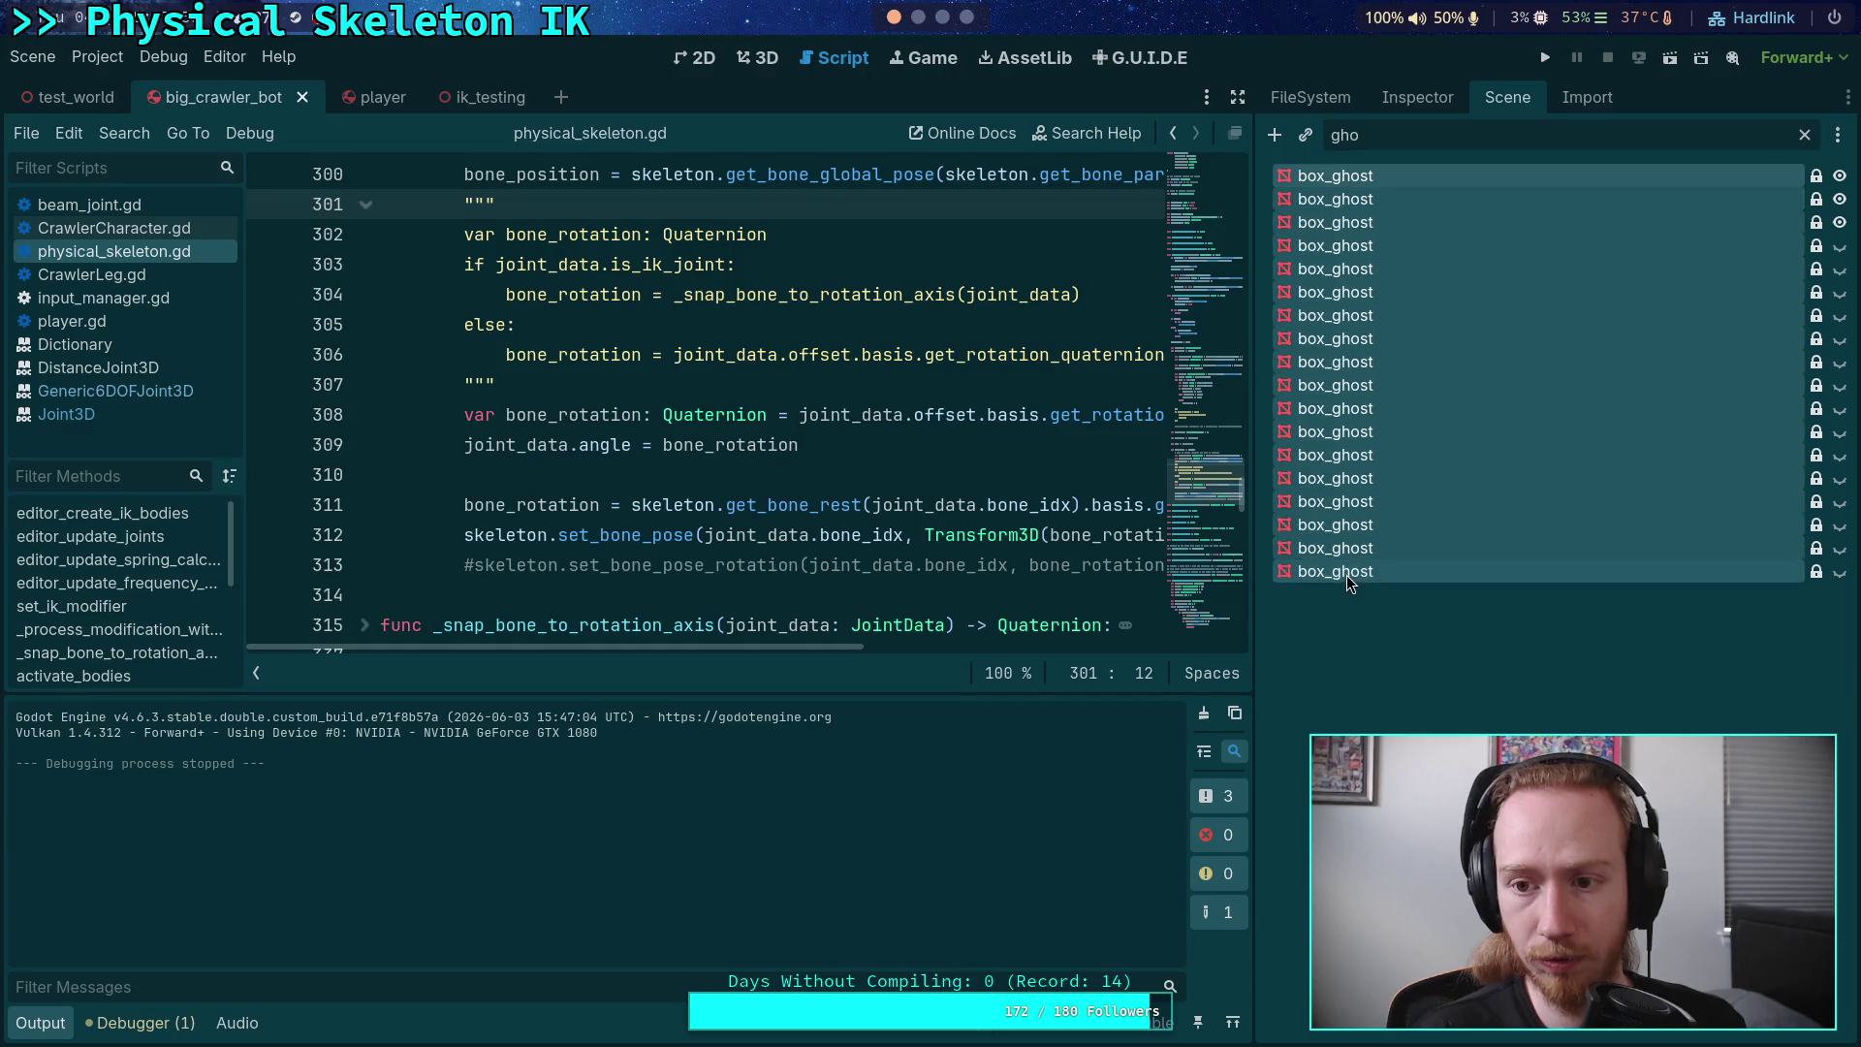
pyautogui.click(1667, 268)
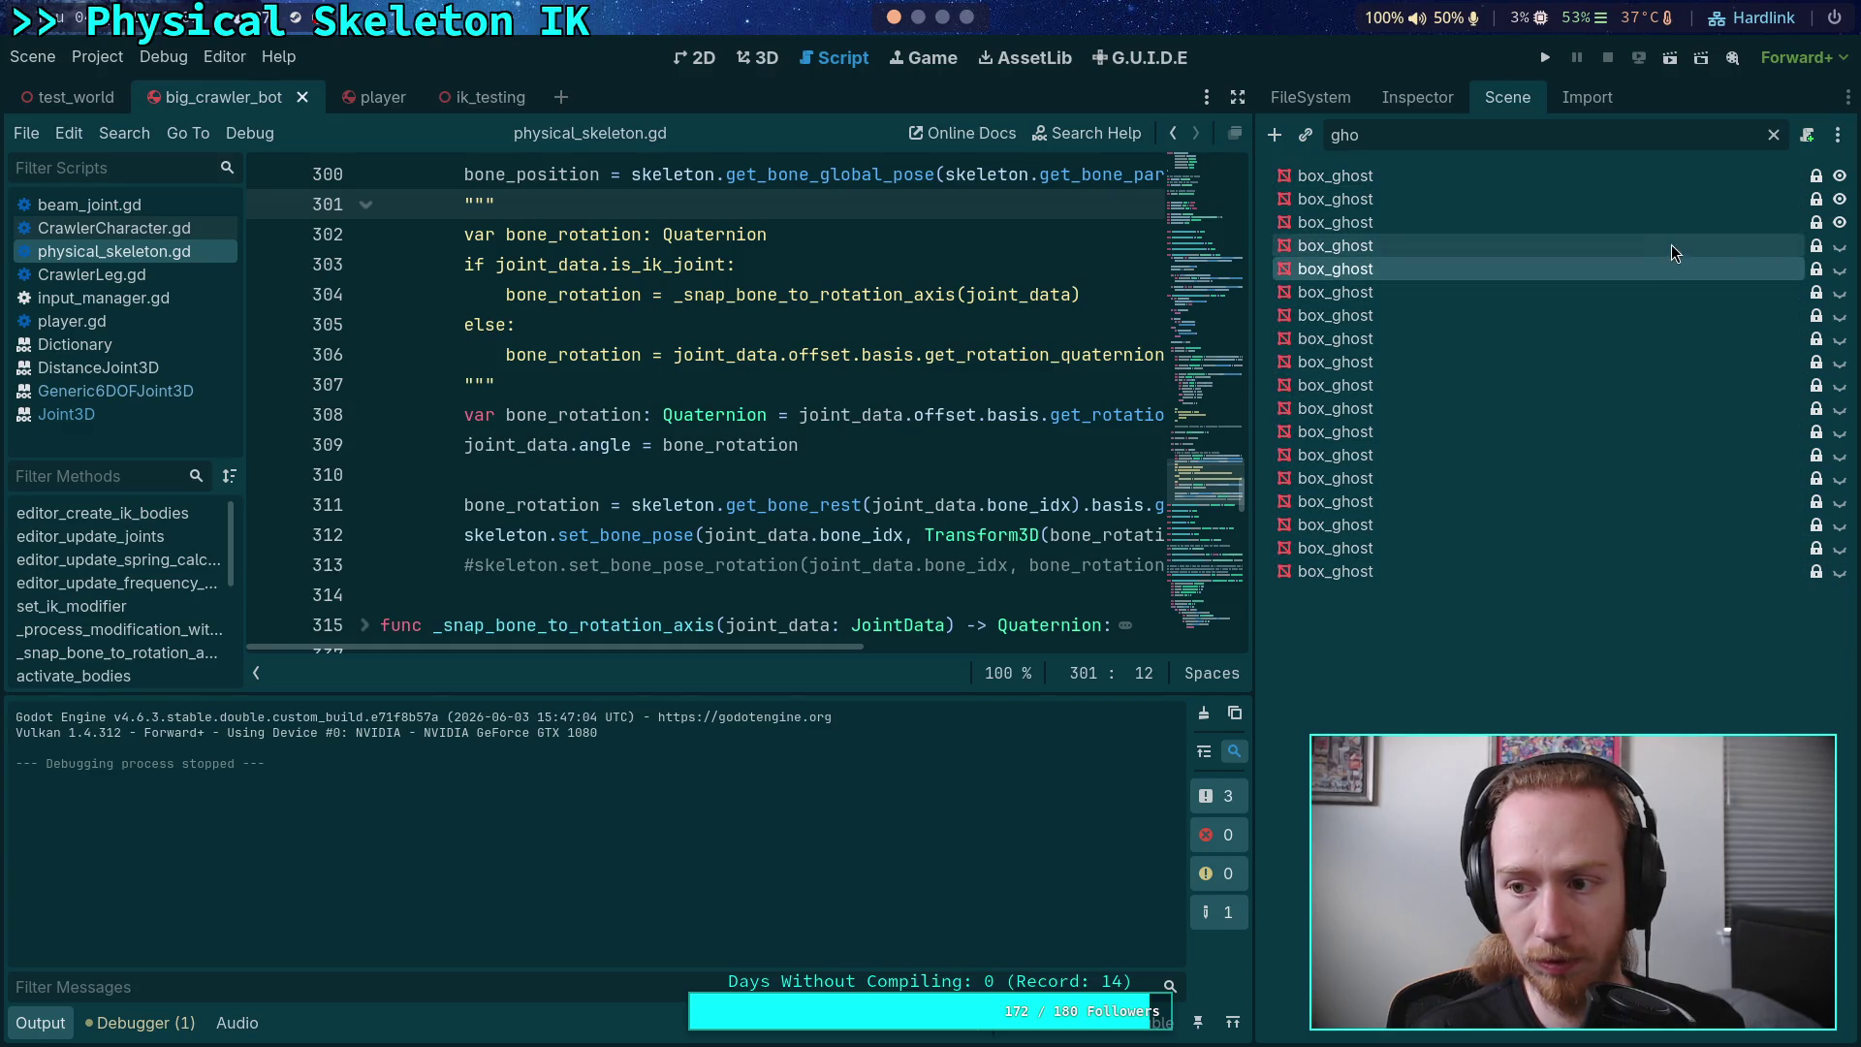
pyautogui.click(1671, 245)
pyautogui.keyDown('shift'); pyautogui.click(1696, 573); pyautogui.keyUp('shift')
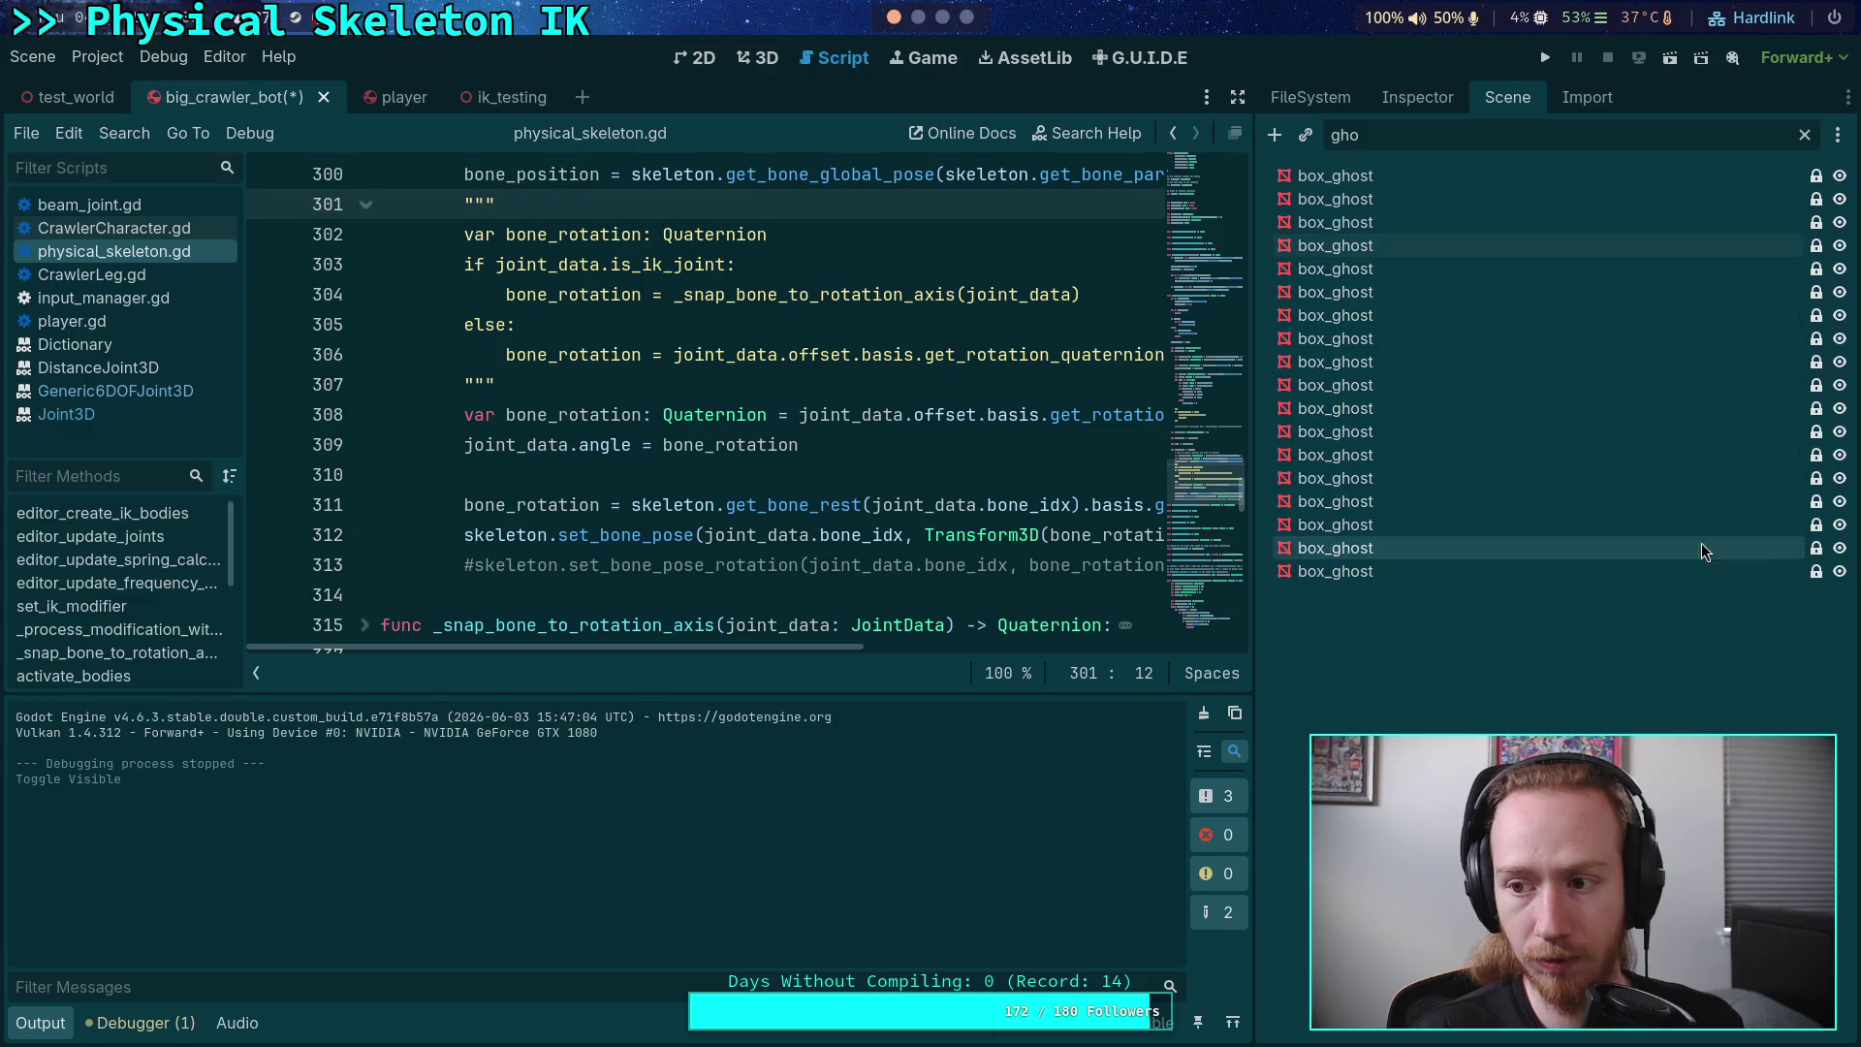
pyautogui.click(1545, 57)
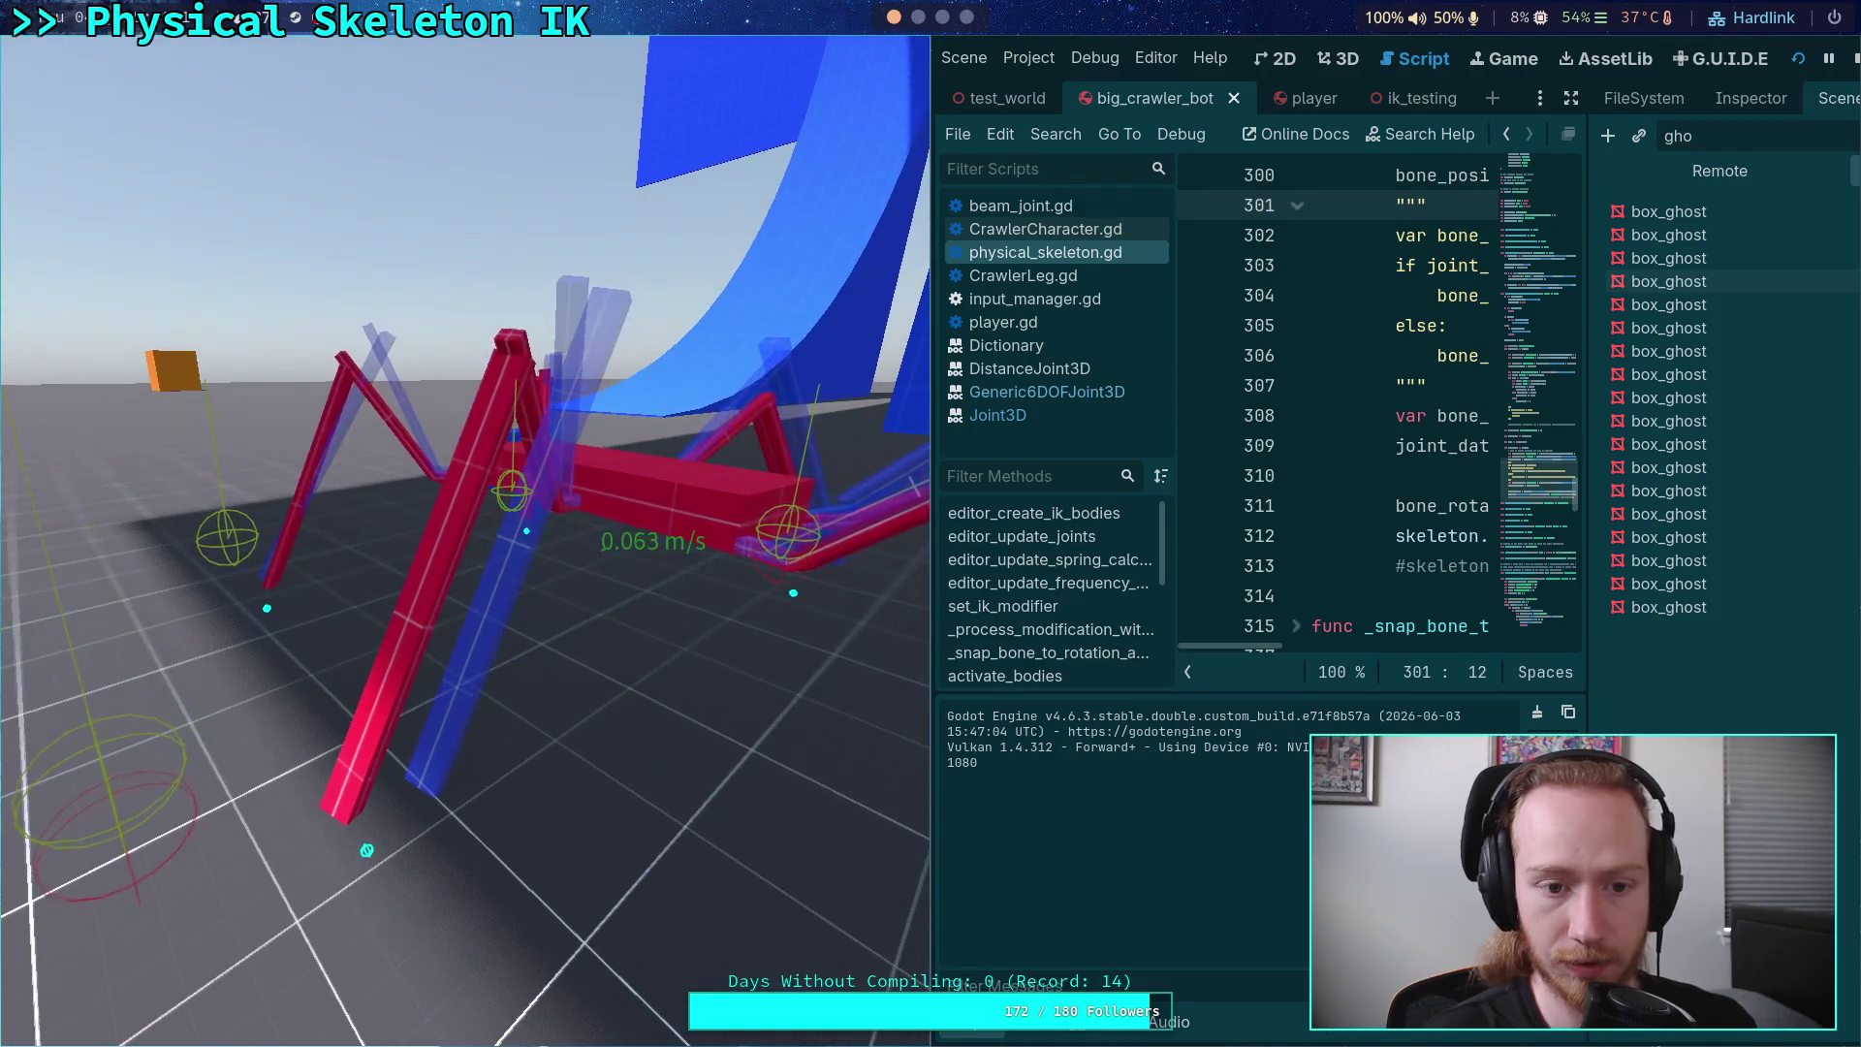
pyautogui.press('F8')
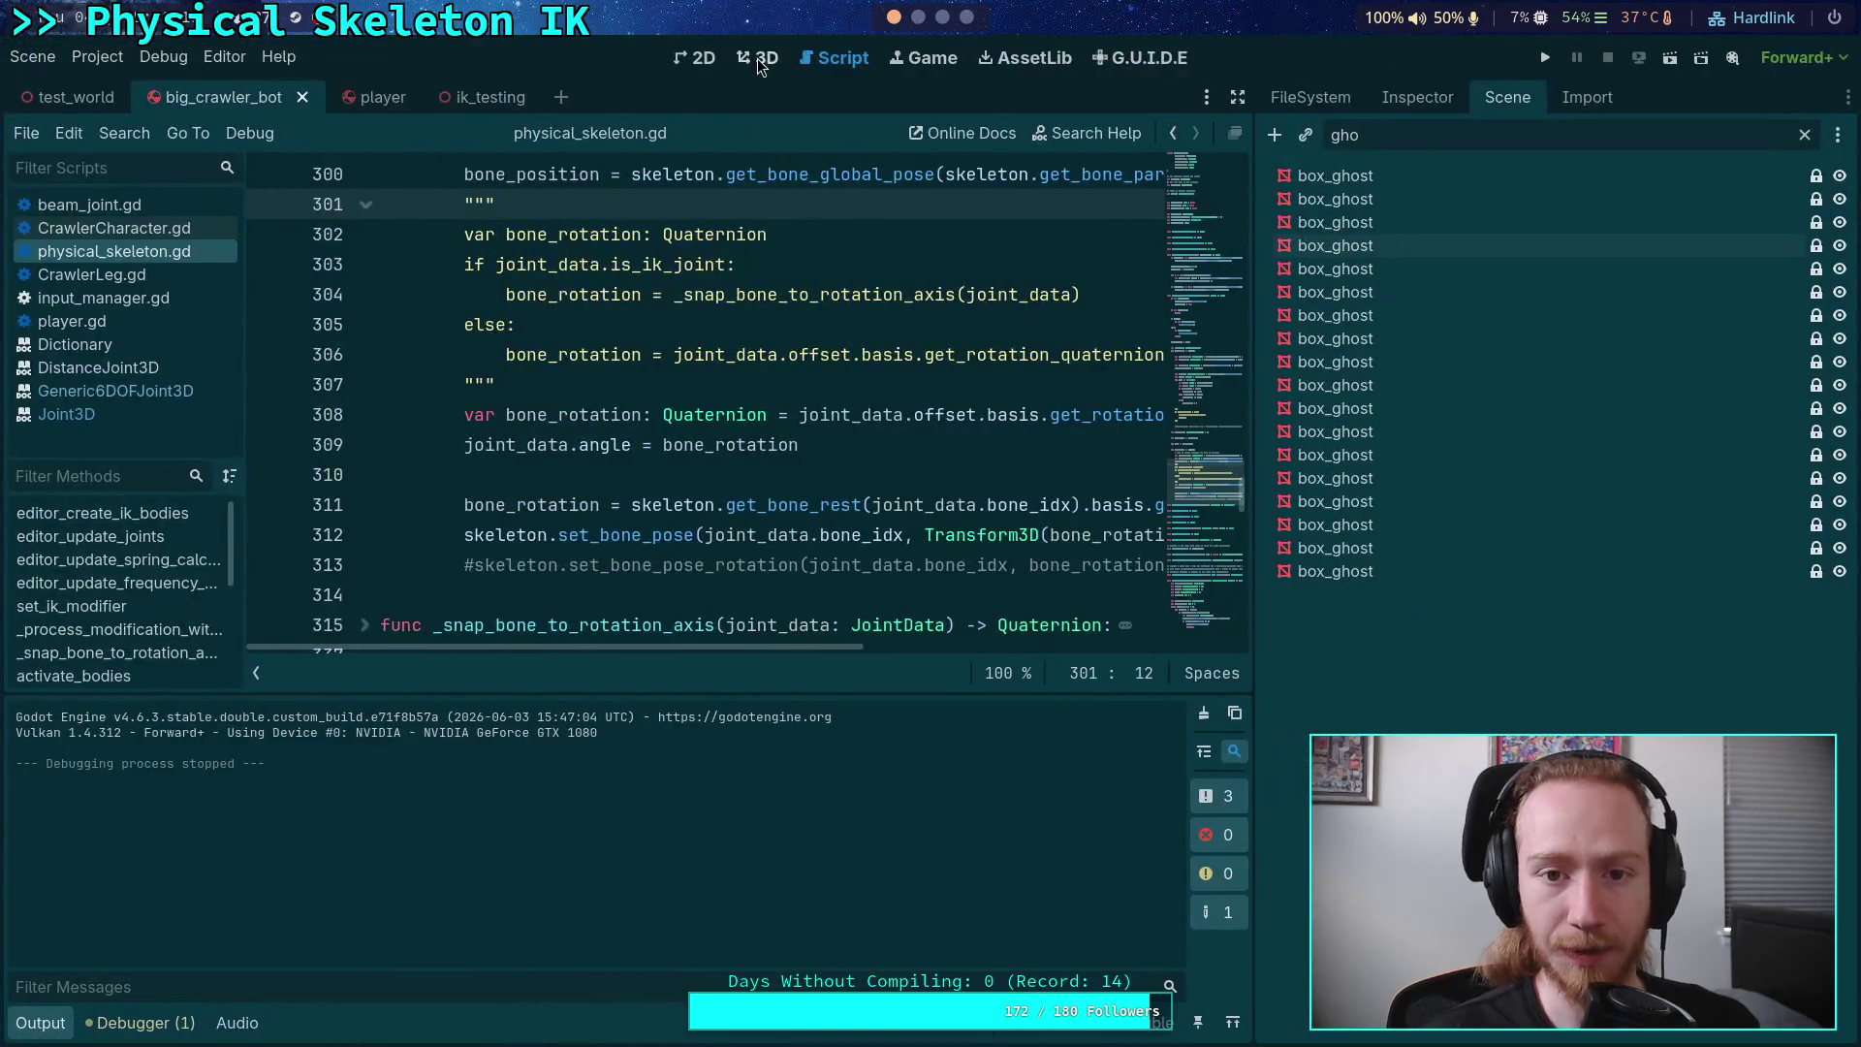
# Step: In physical_skeleton.gd, disable set_bone_pose and re-enable the rotation-only call on lines 312–313
pyautogui.click(760, 58)
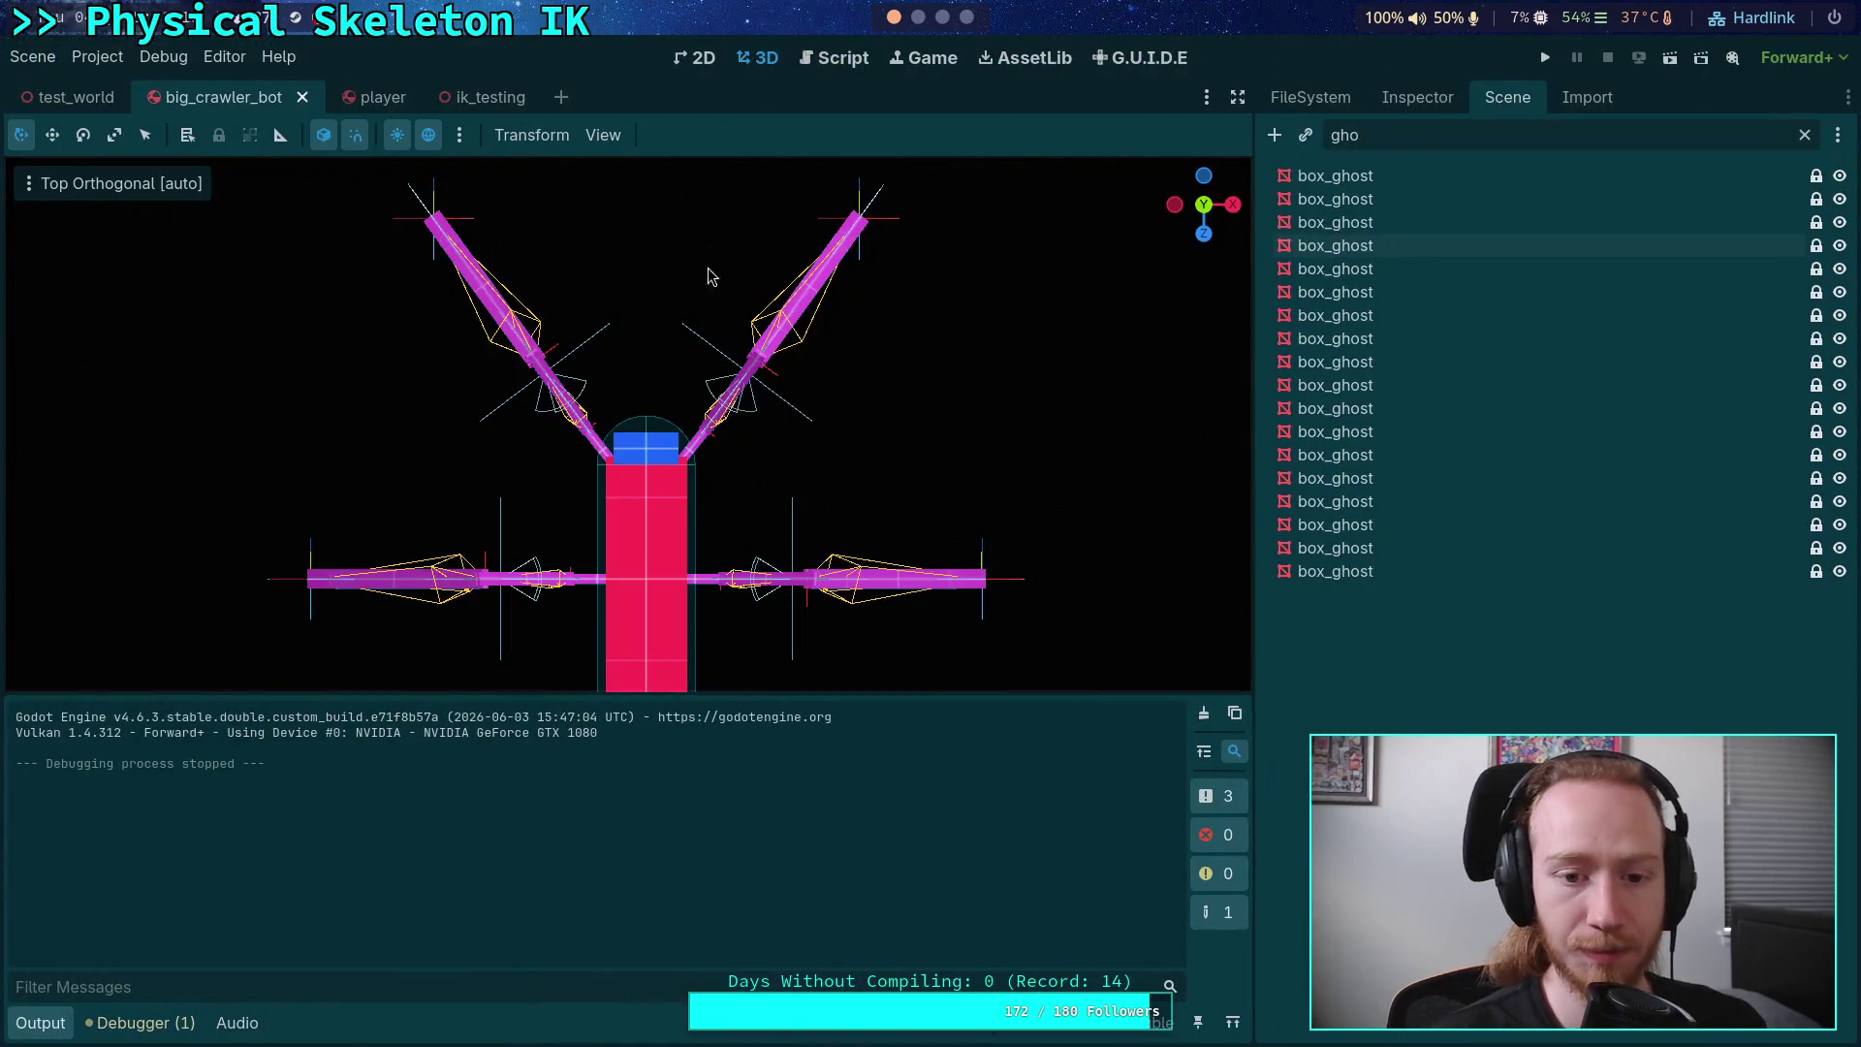
pyautogui.click(839, 67)
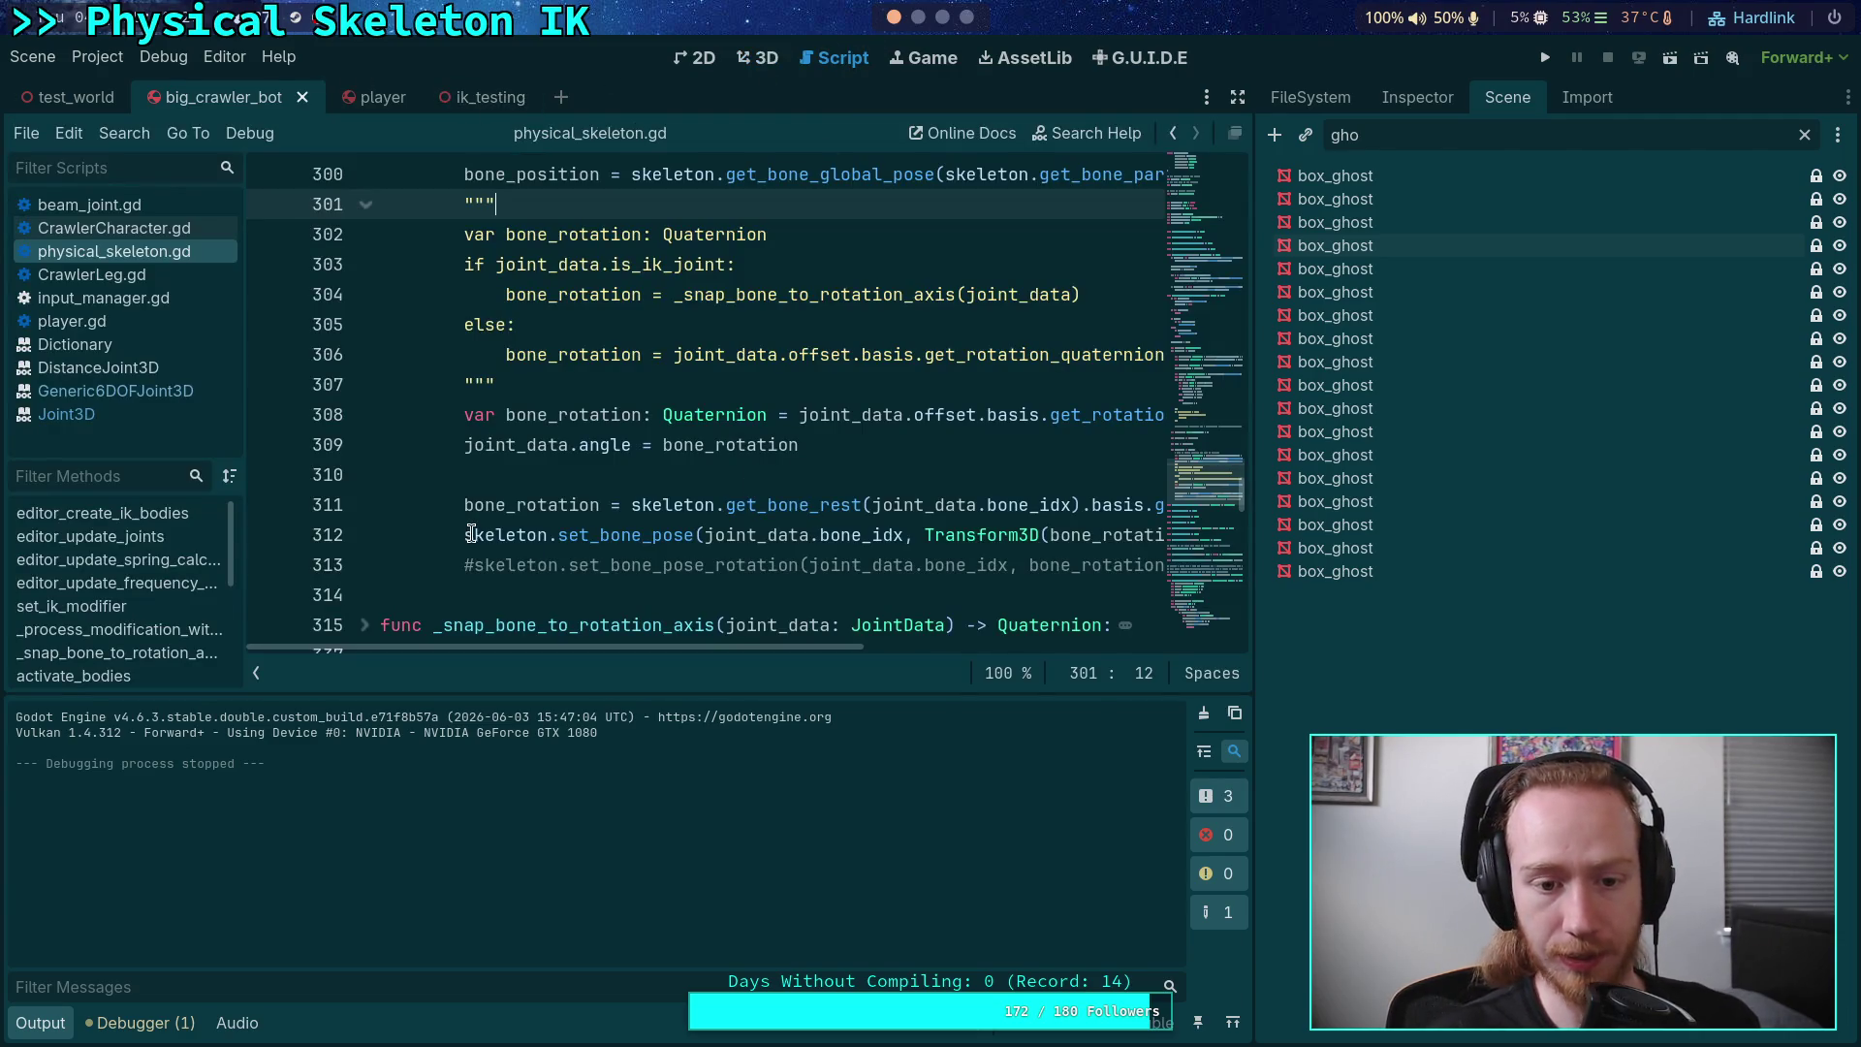
pyautogui.click(478, 534)
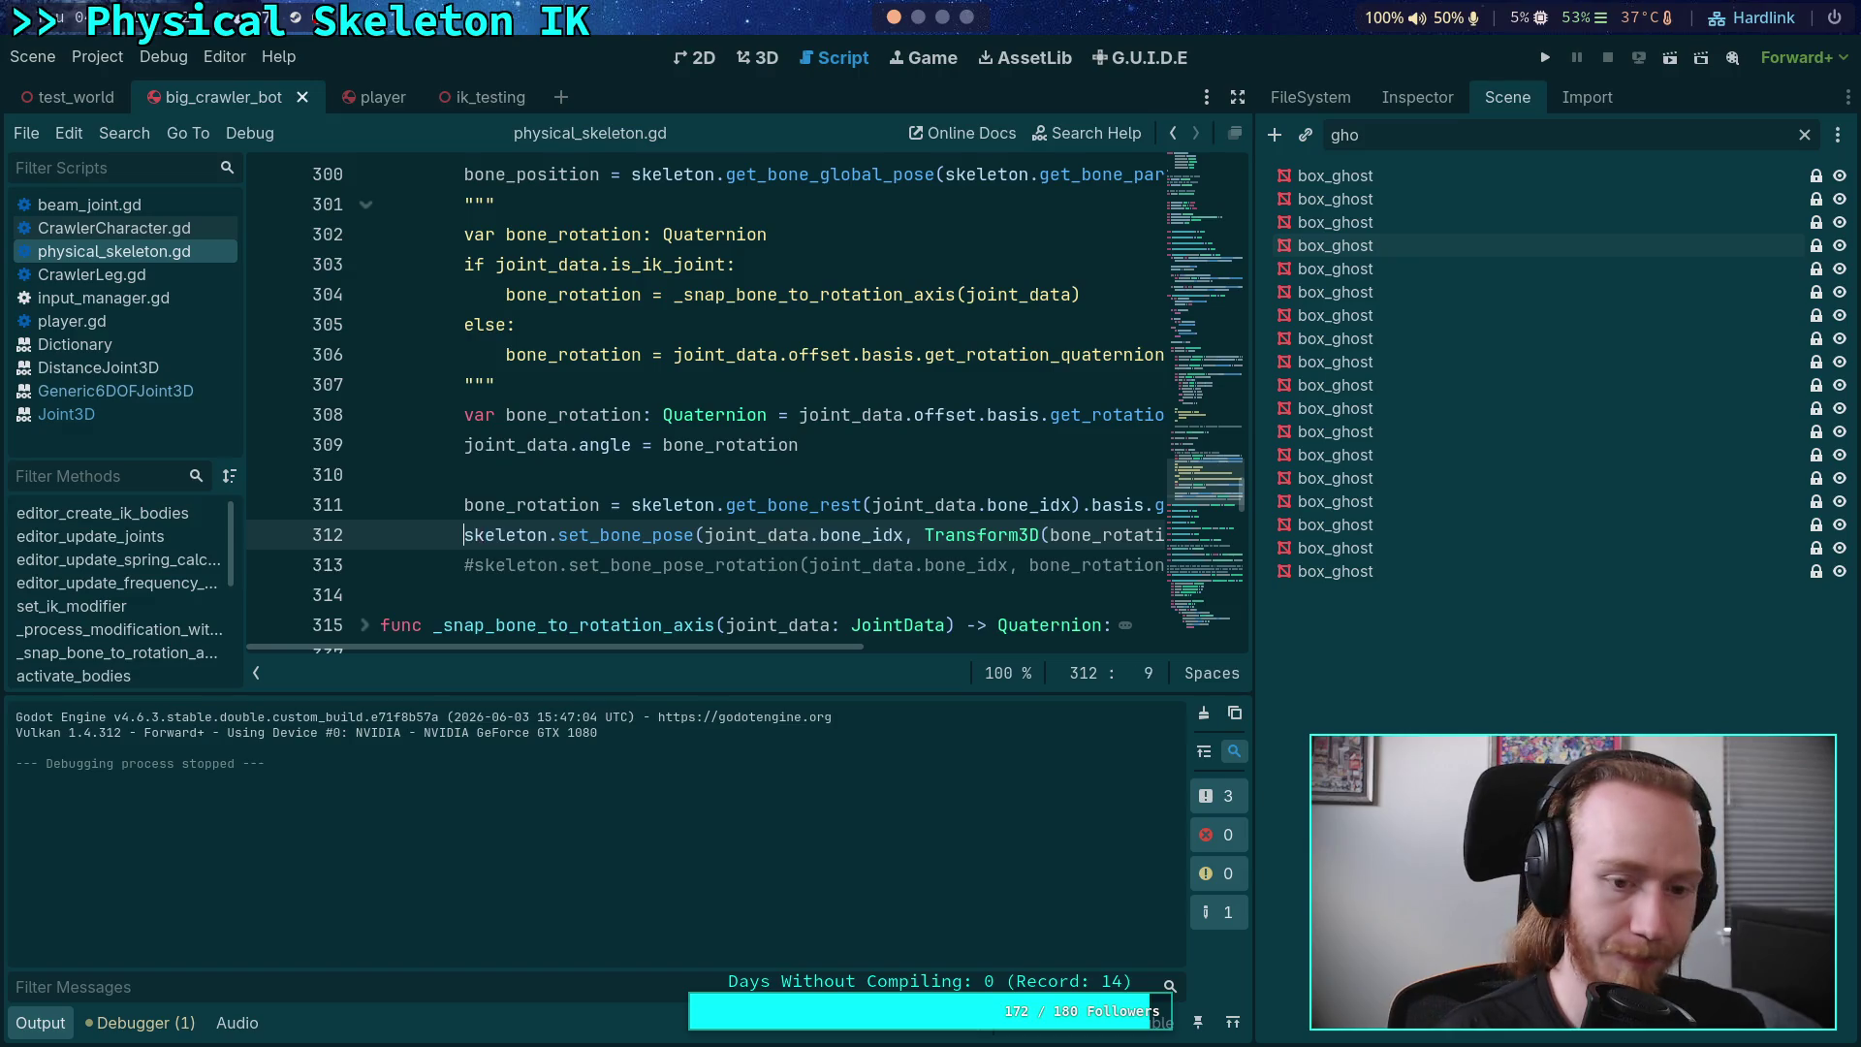
pyautogui.hotkey('shift', 'Down')
pyautogui.hotkey('ctrl', 'k')
# Step: Move the opening """ up above the snap-to-parent comment and save the script
pyautogui.scroll(2, 491, 384)
pyautogui.click(491, 384)
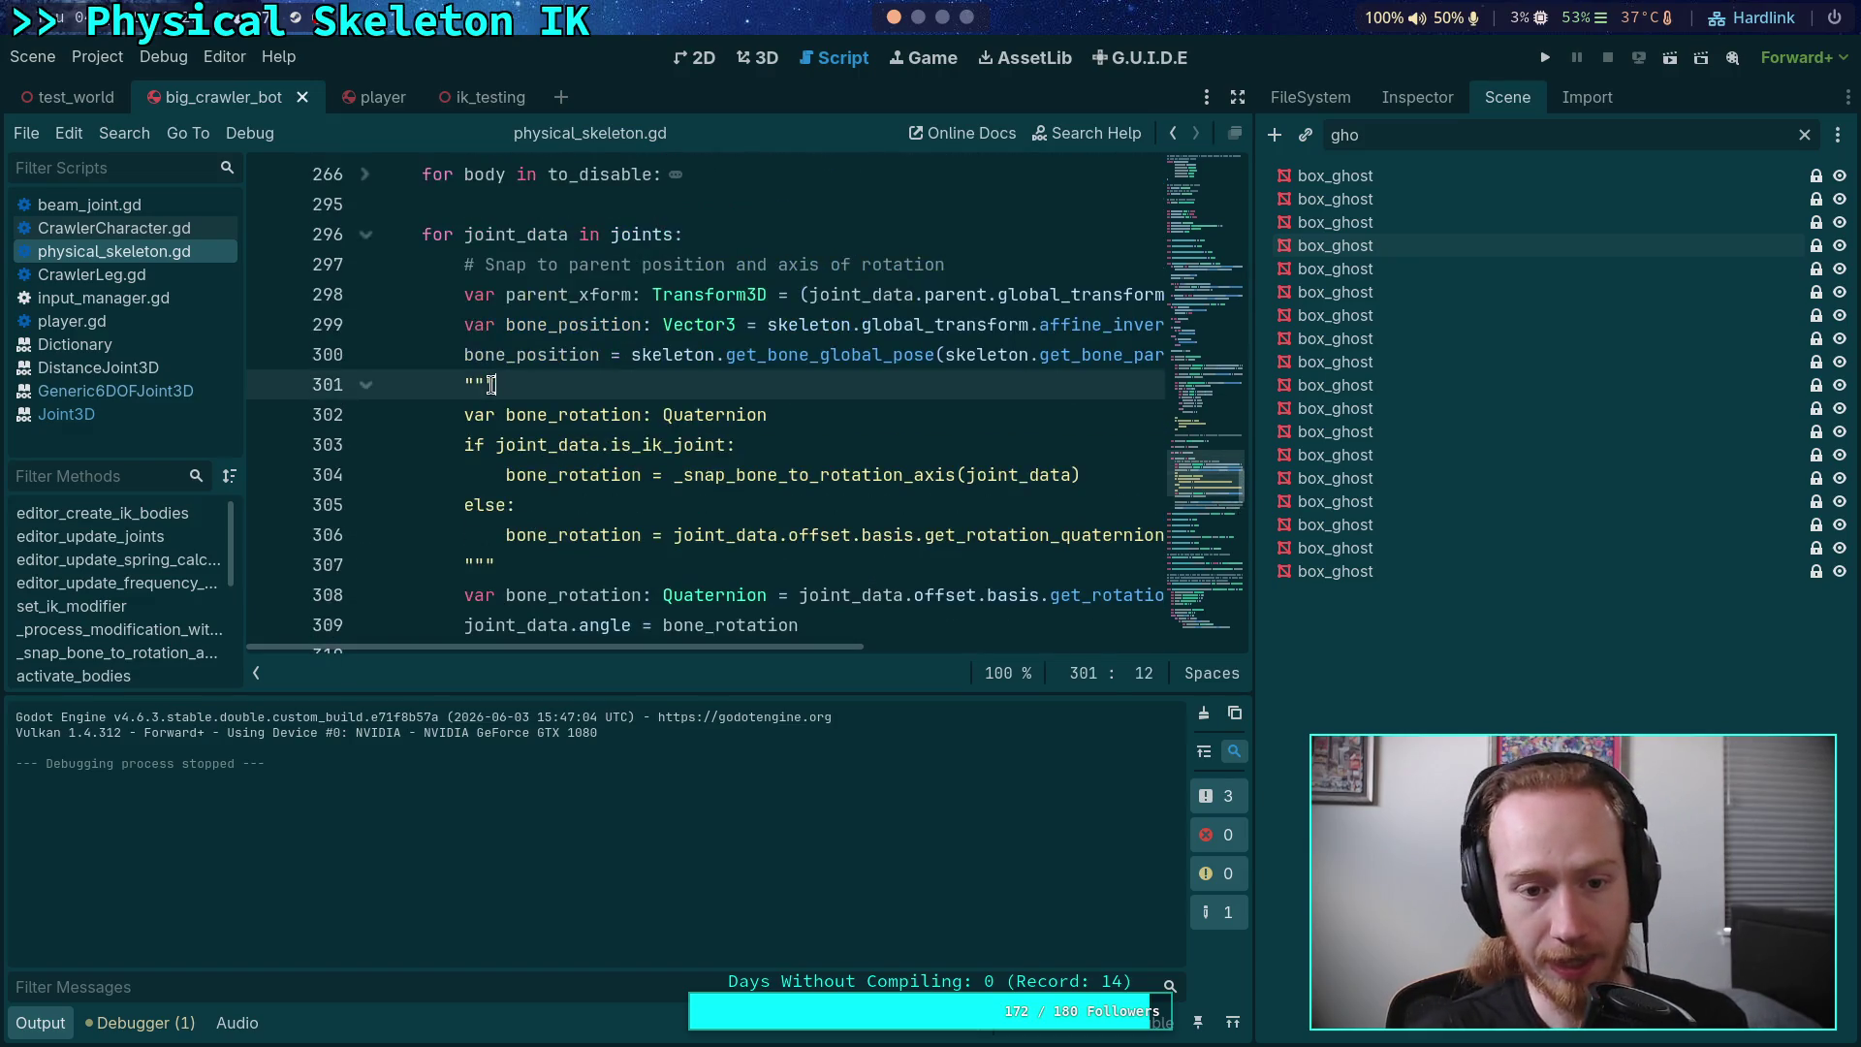
pyautogui.hotkey('alt', 'Up')
pyautogui.hotkey('alt', 'Up')
pyautogui.hotkey('alt', 'Up')
pyautogui.hotkey('alt', 'Down')
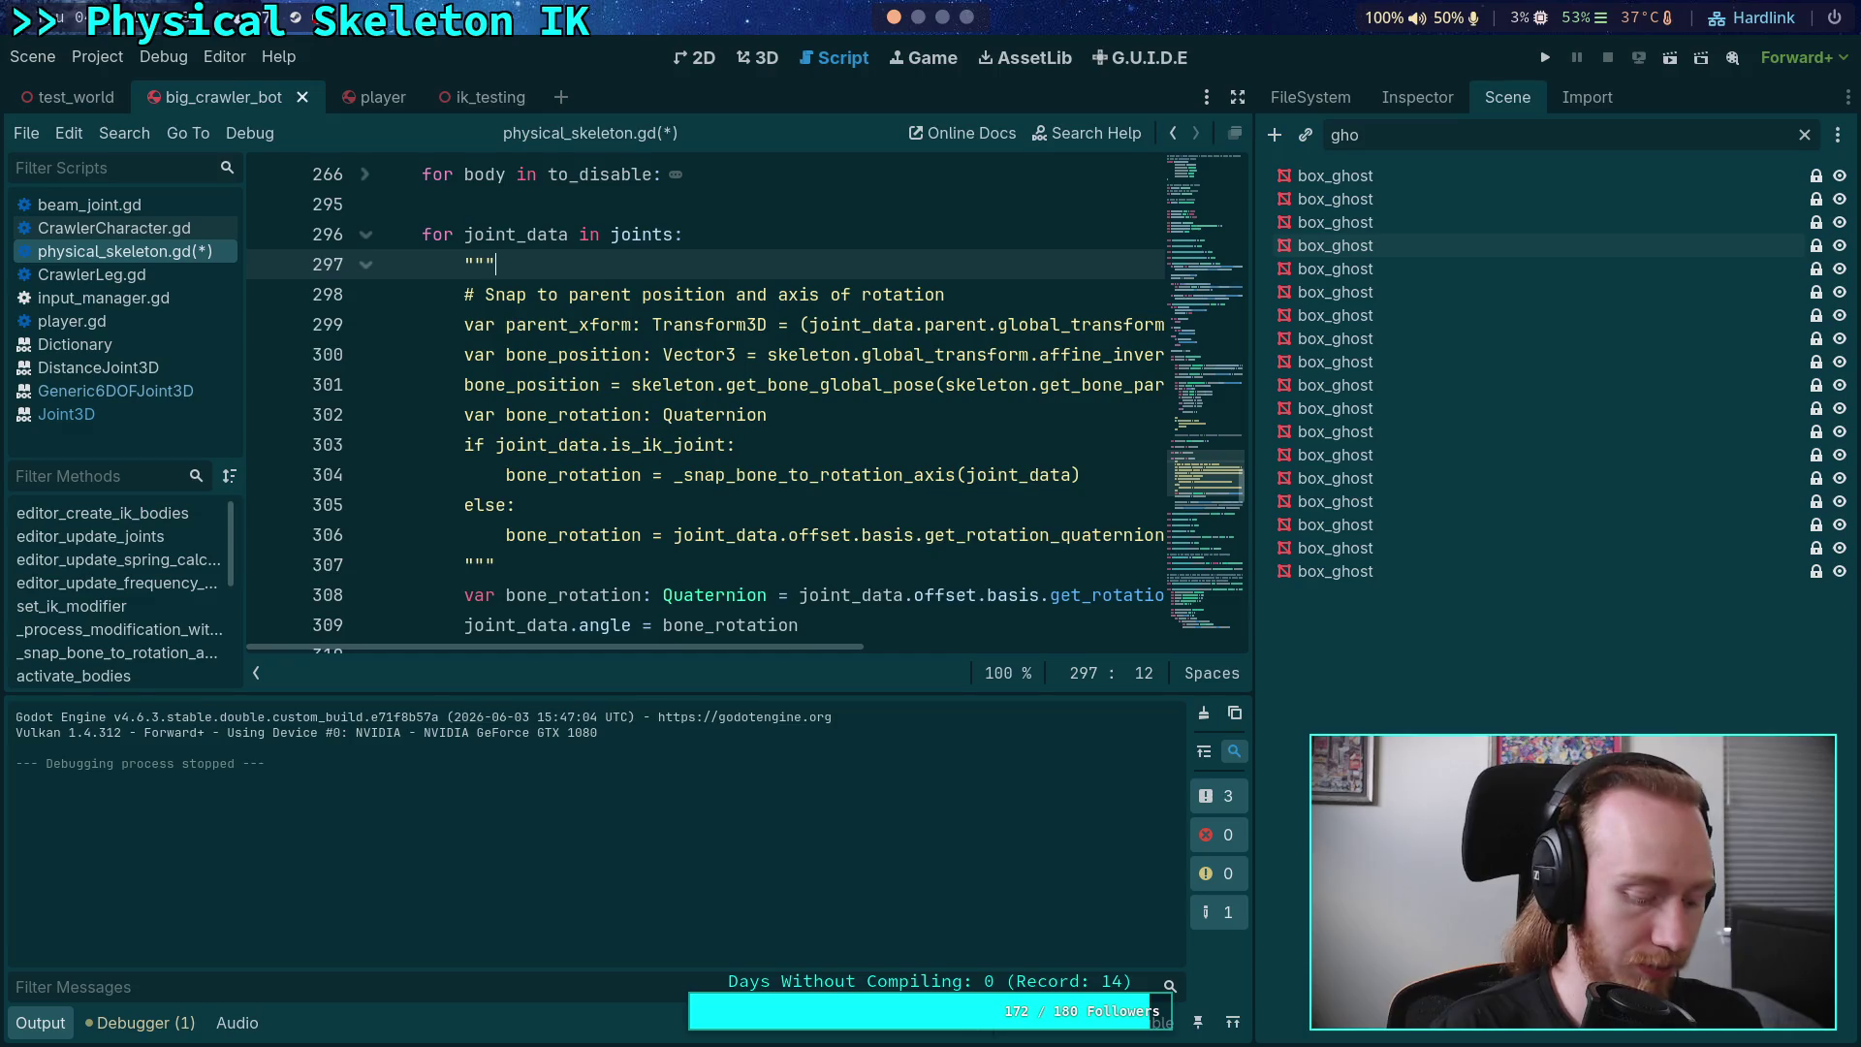
pyautogui.hotkey('ctrl', 's')
# Step: Run the project with F5 and watch the crawler walk beside its box ghosts
pyautogui.press('F5')
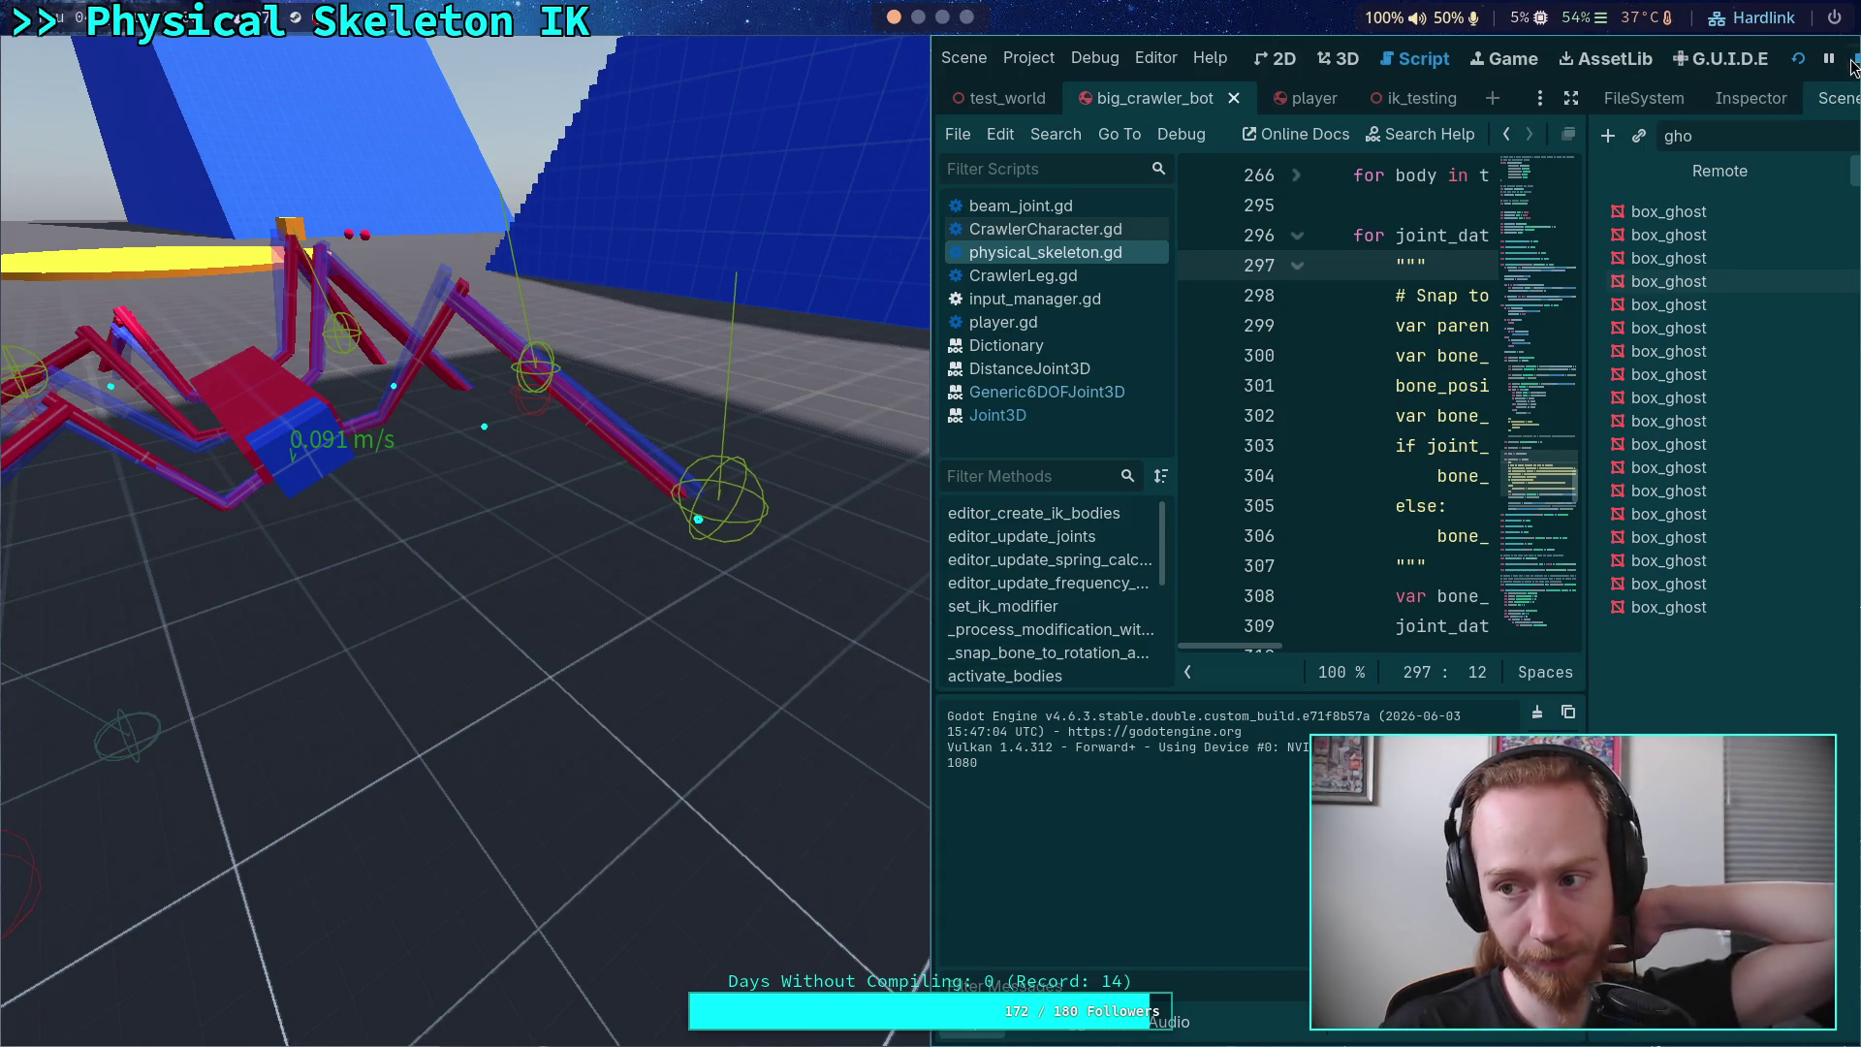
# Step: Stop the game and switch to the terminal showing ccd_ik_3d.cpp in Neovim
pyautogui.click(1853, 62)
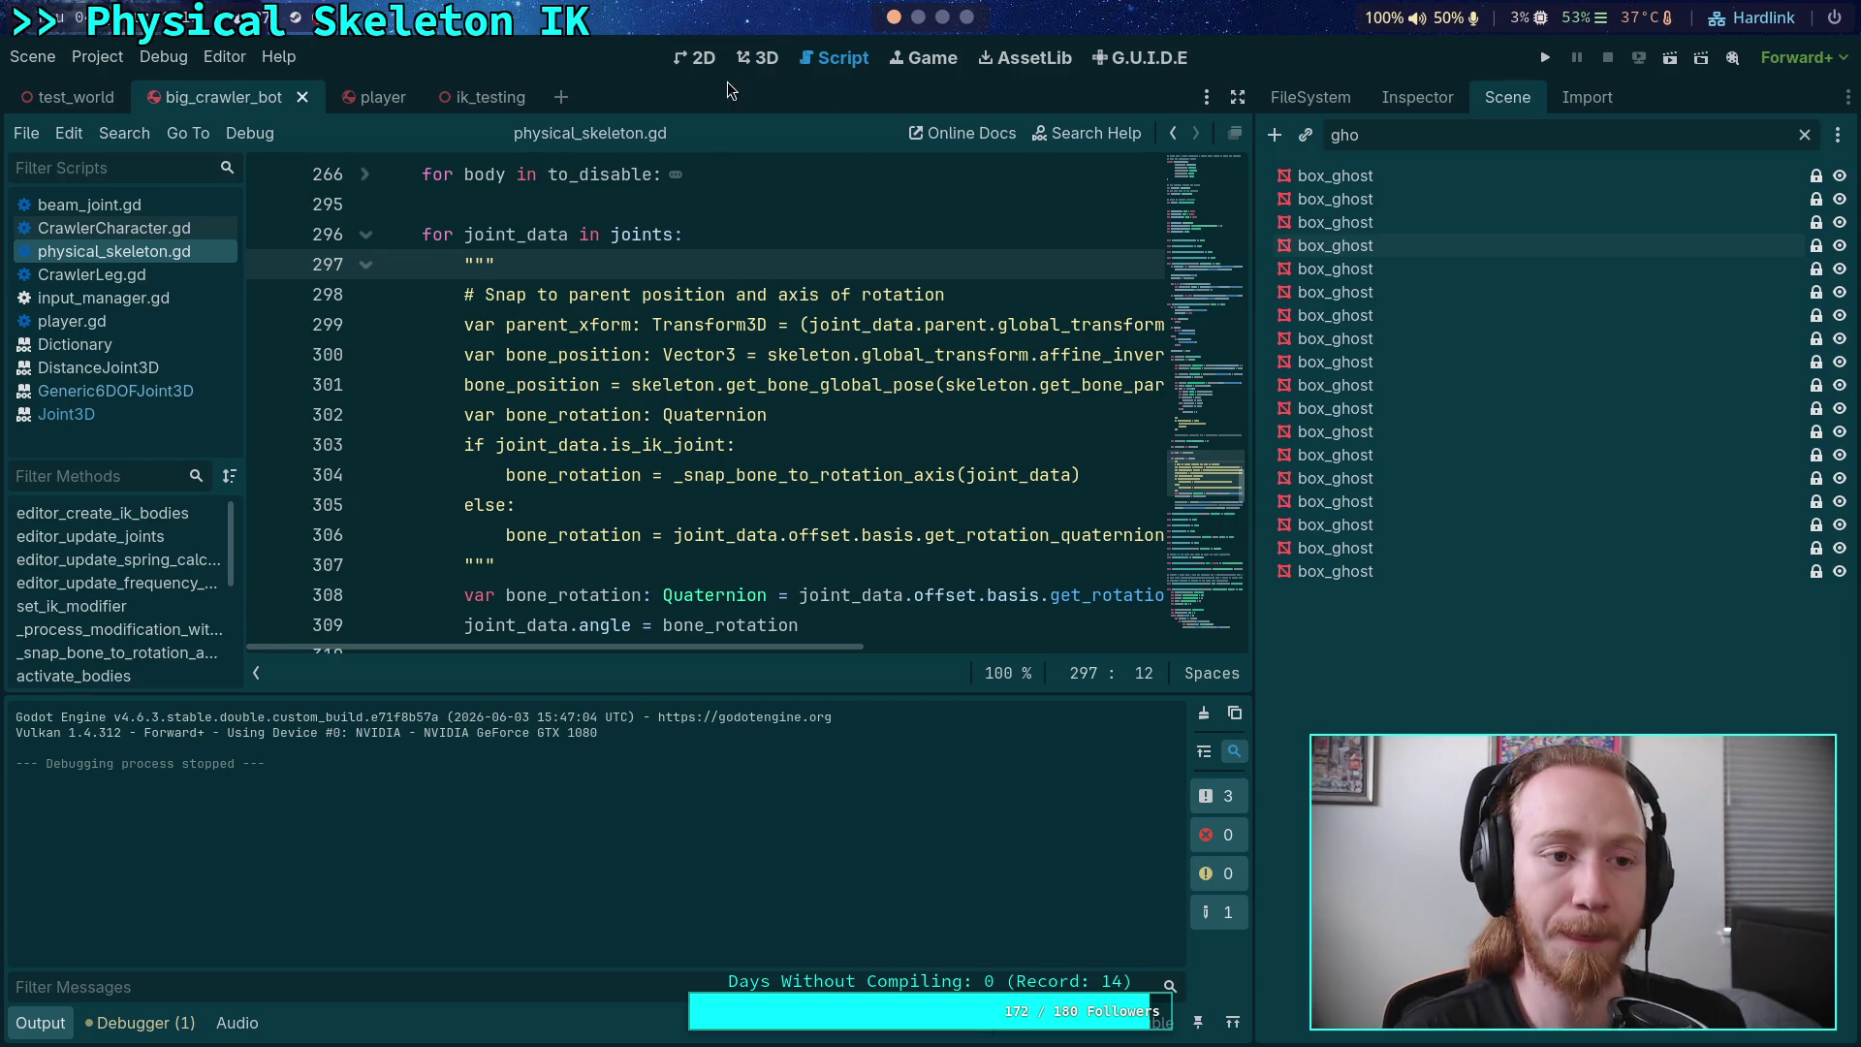
pyautogui.click(919, 17)
# Step: Review the modified engine source files with git status and git diff in the build terminal
pyautogui.click(911, 55)
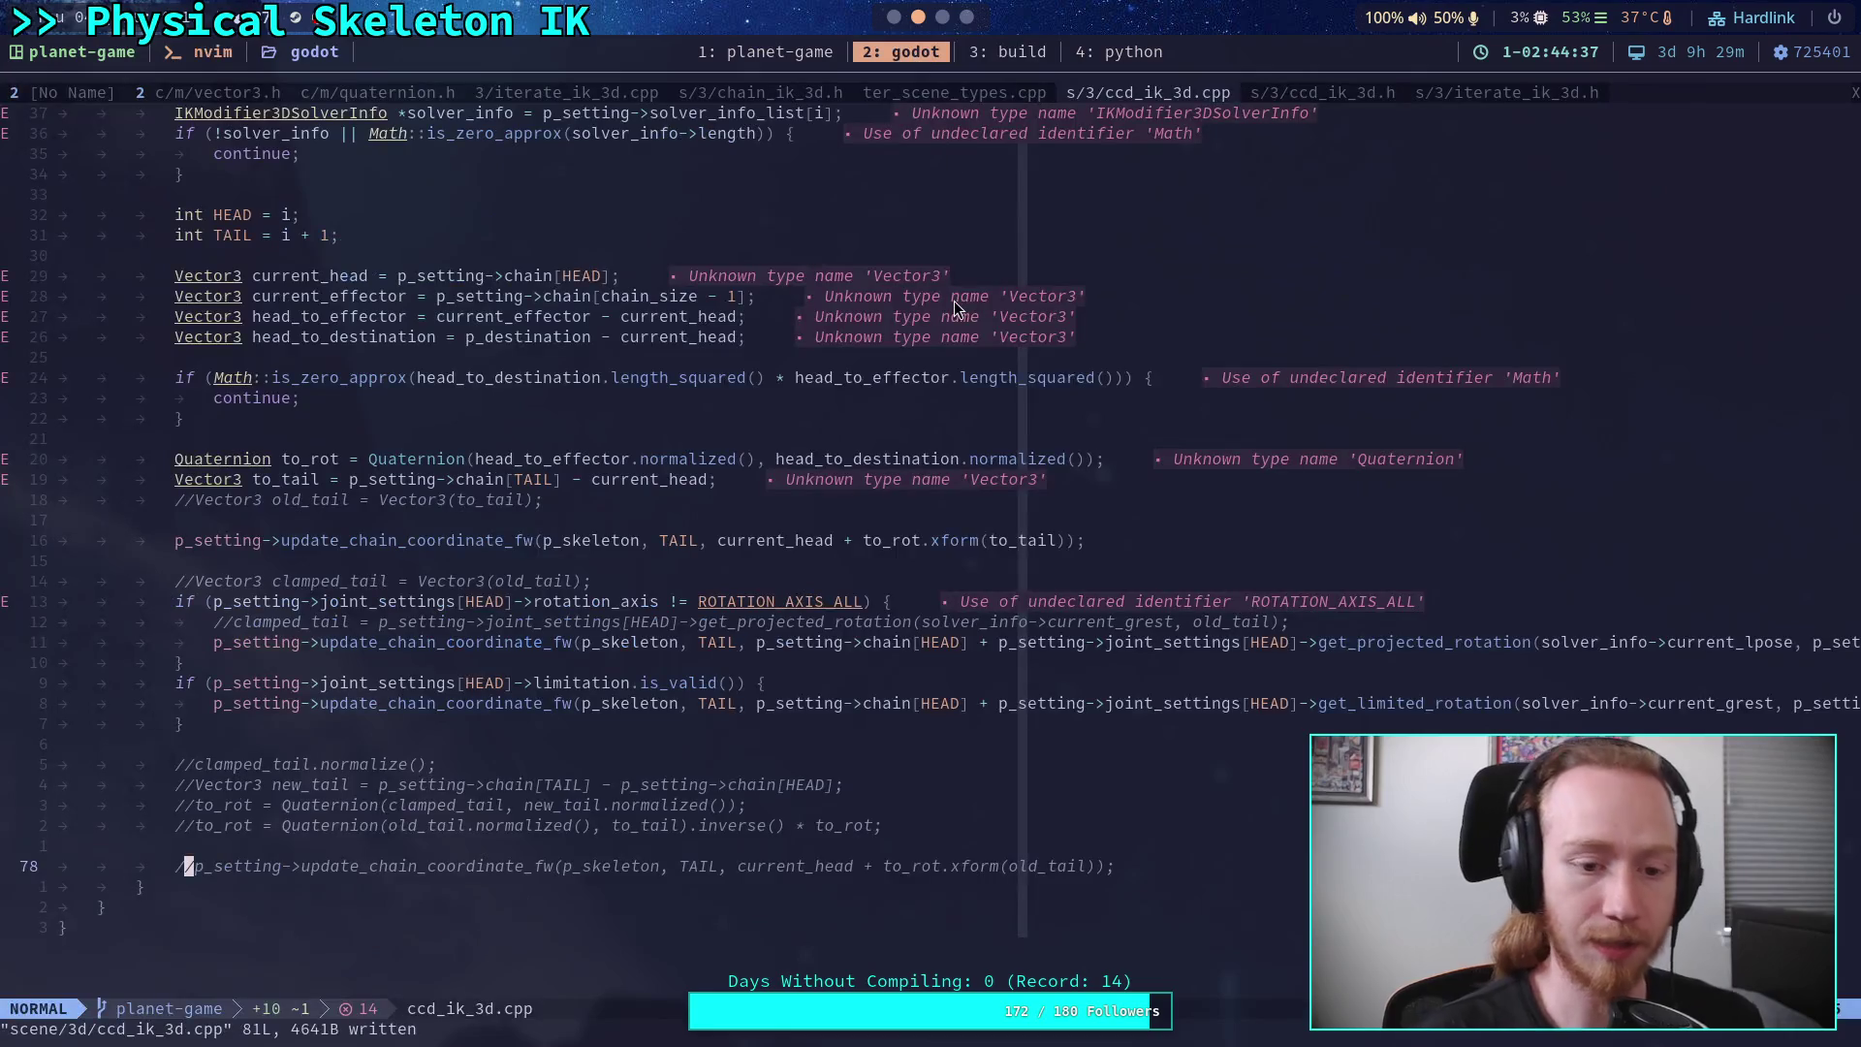
pyautogui.click(999, 48)
pyautogui.write('git status')
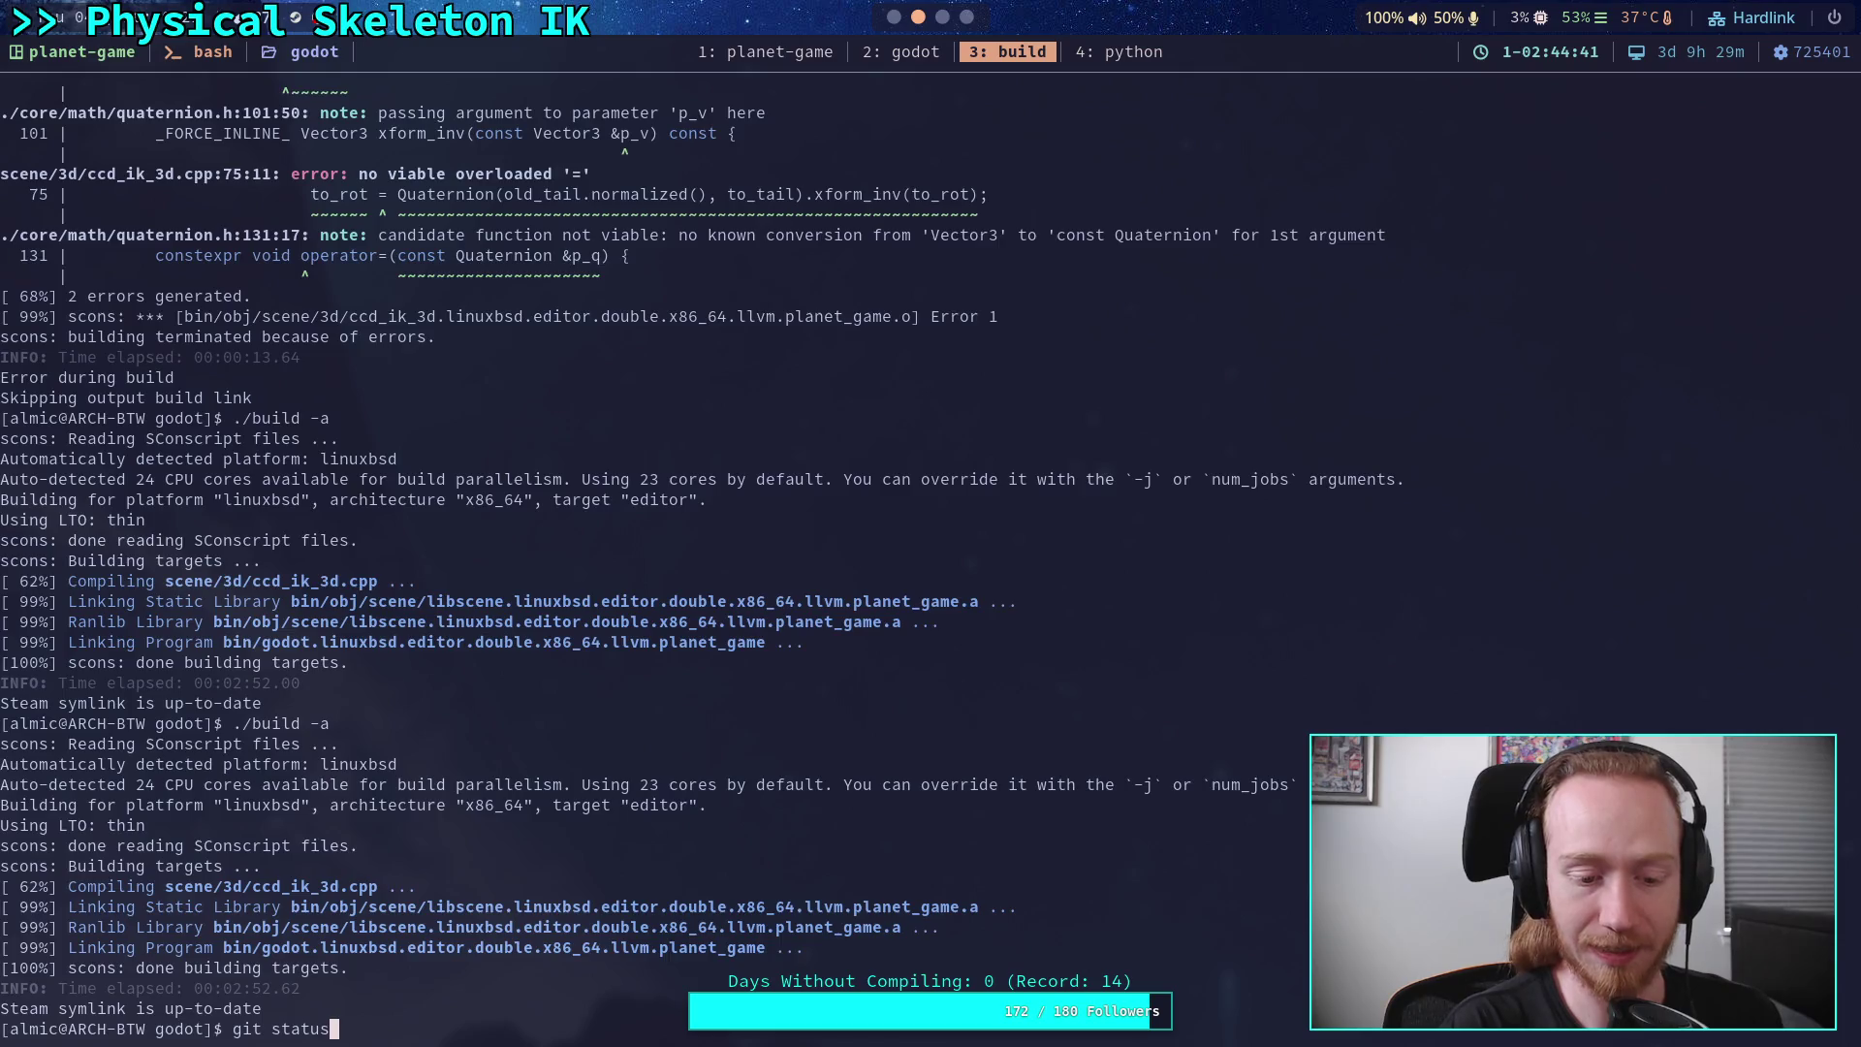
pyautogui.press('Return')
pyautogui.write('git diff')
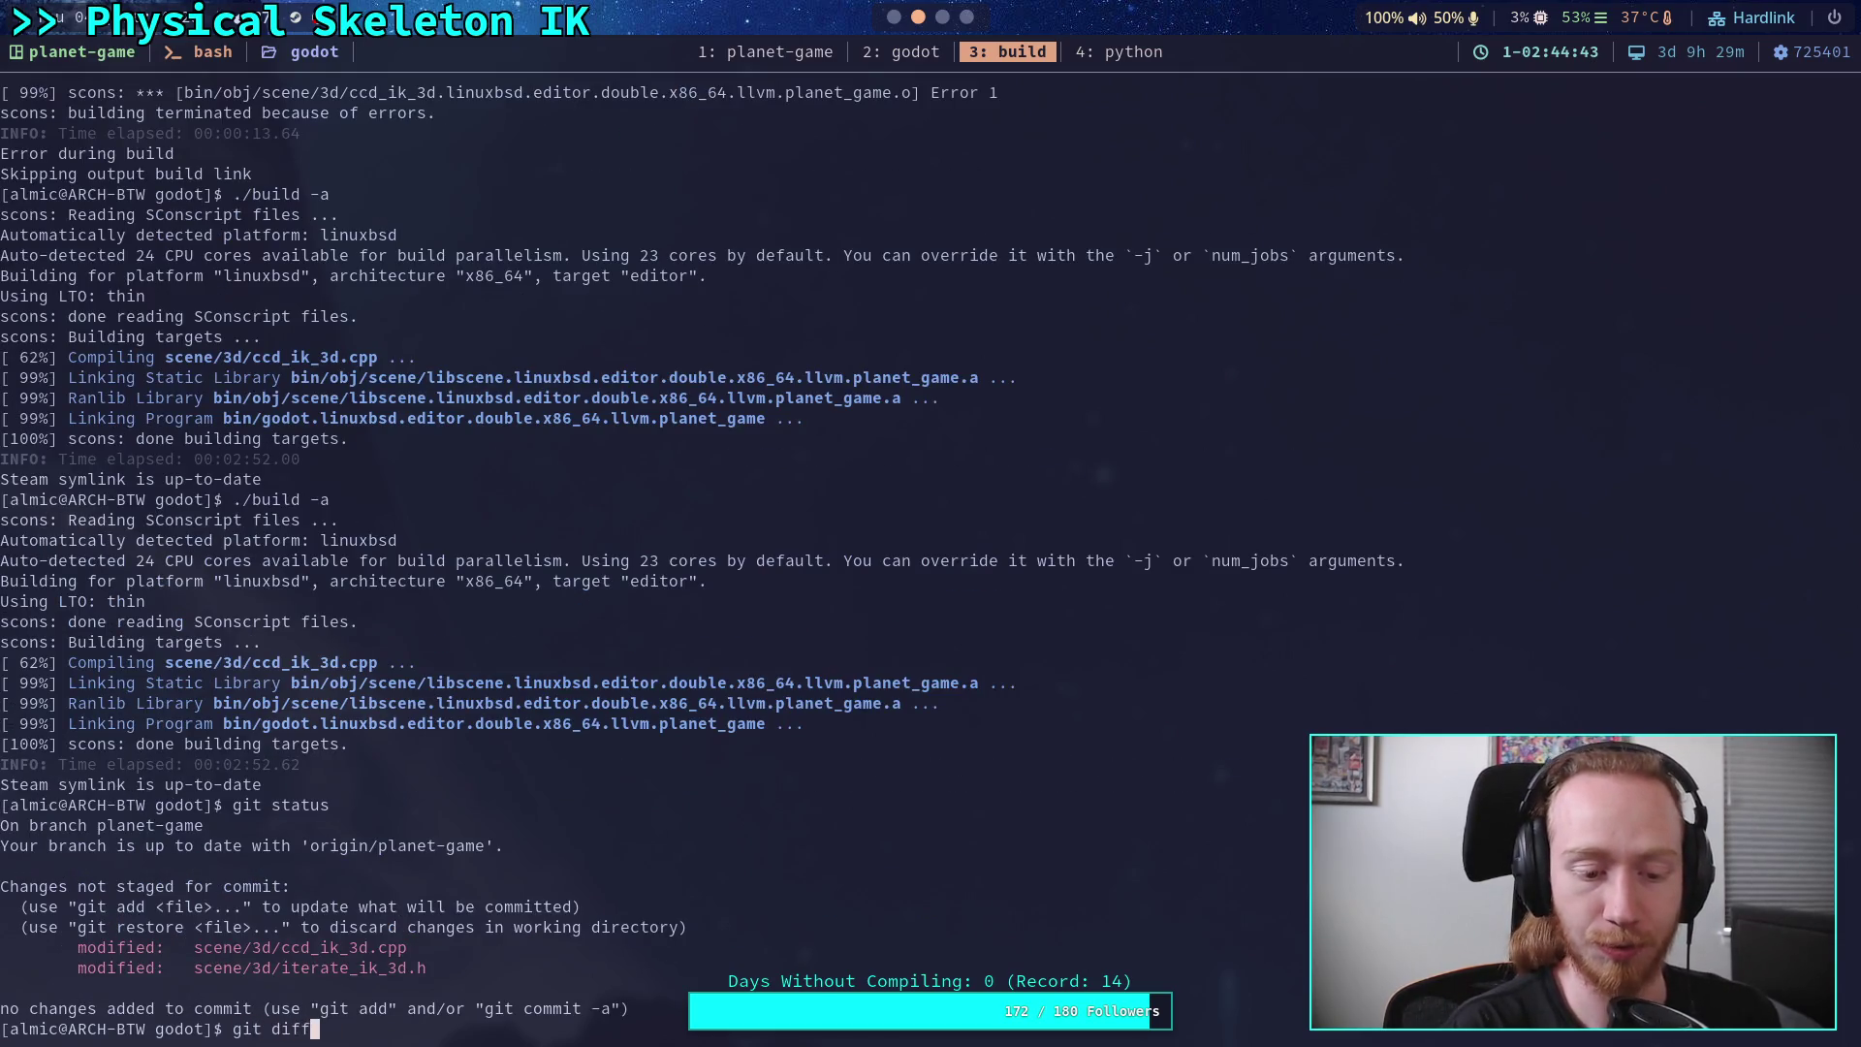
pyautogui.press('Return')
pyautogui.press('j')
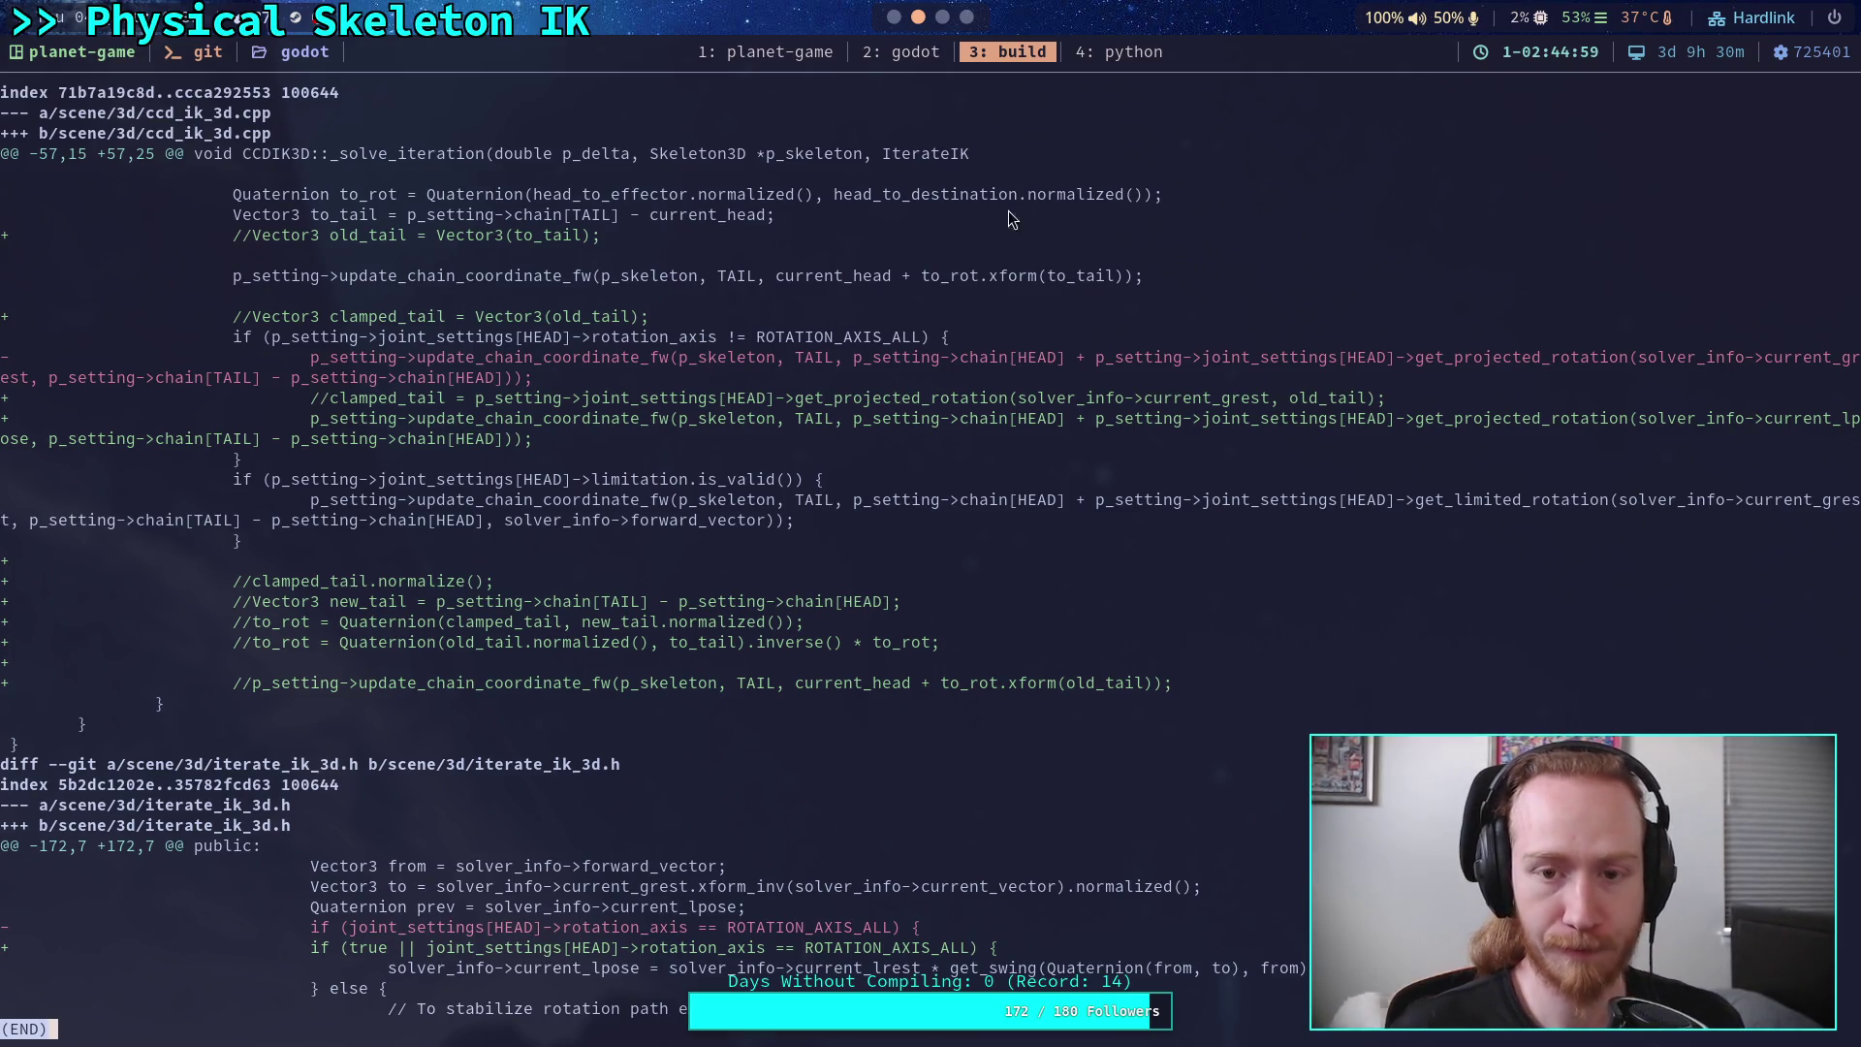
# Step: Open the iterate_ik_3d.h buffer in Neovim, showing cache_current_joint_rotations
pyautogui.click(909, 53)
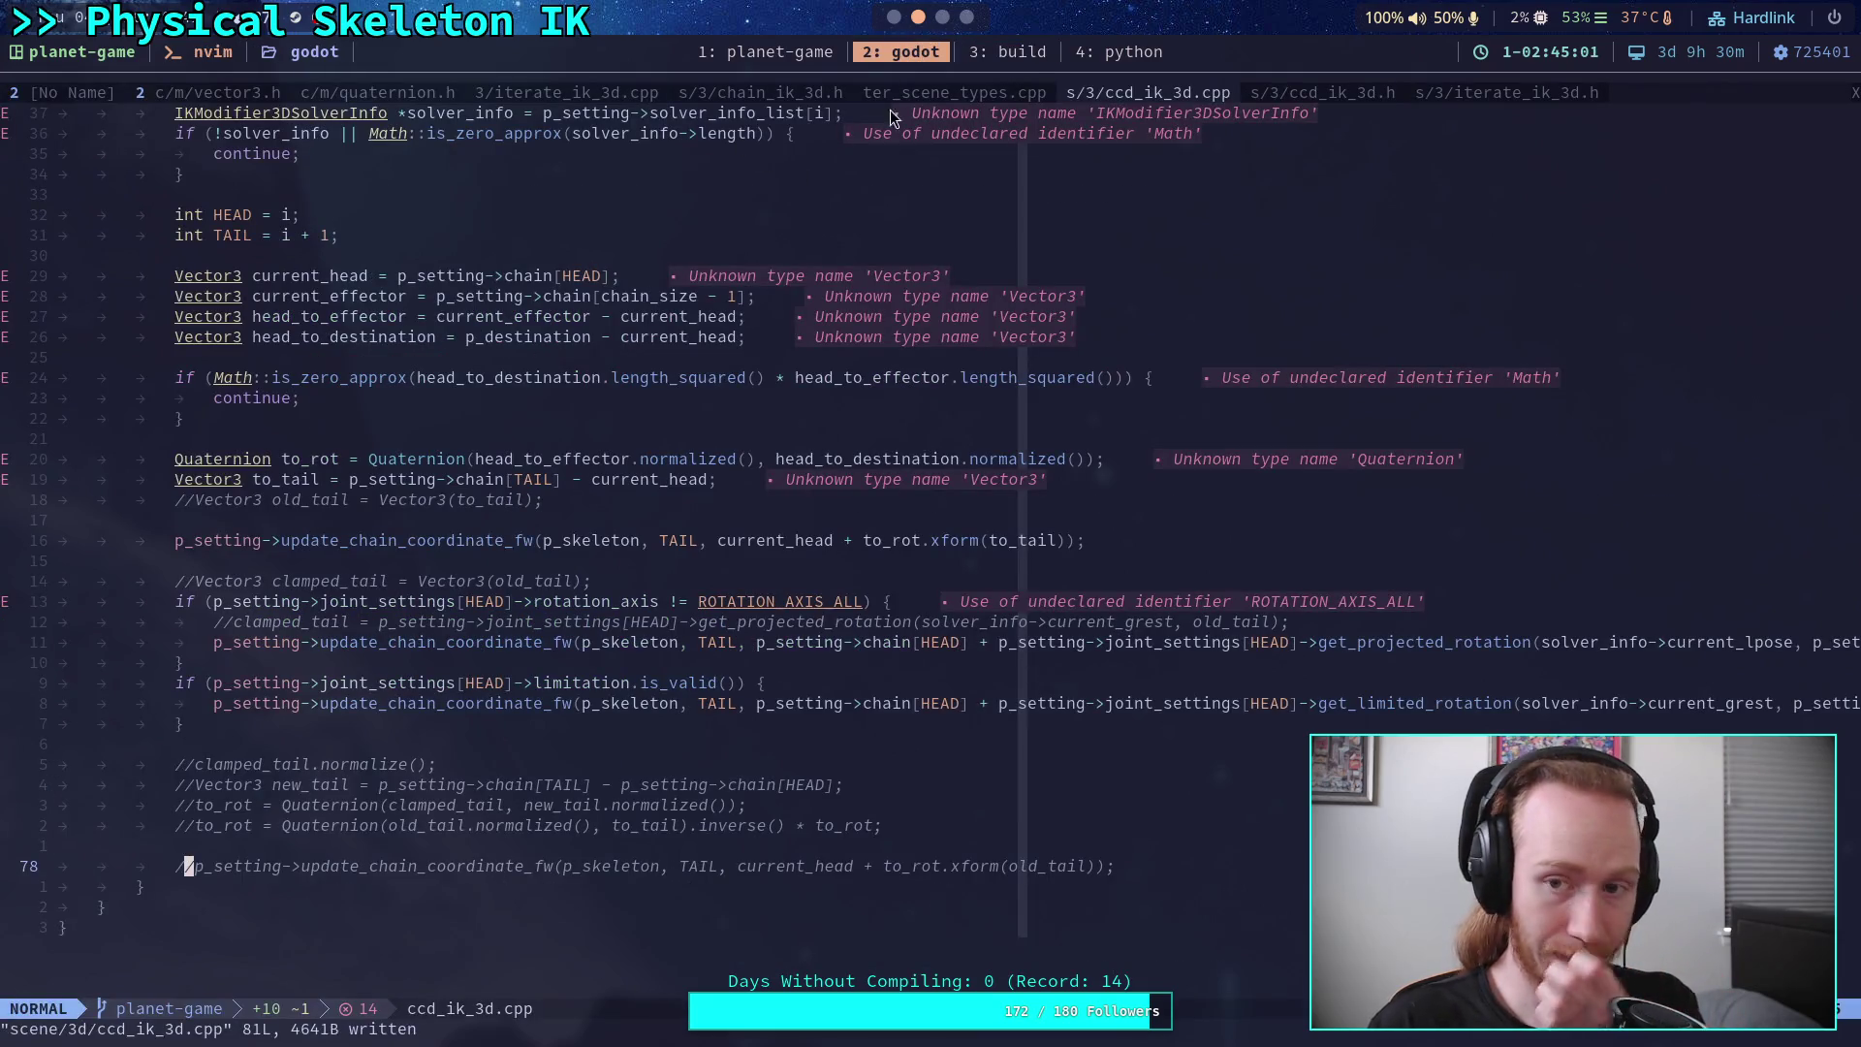
pyautogui.click(608, 95)
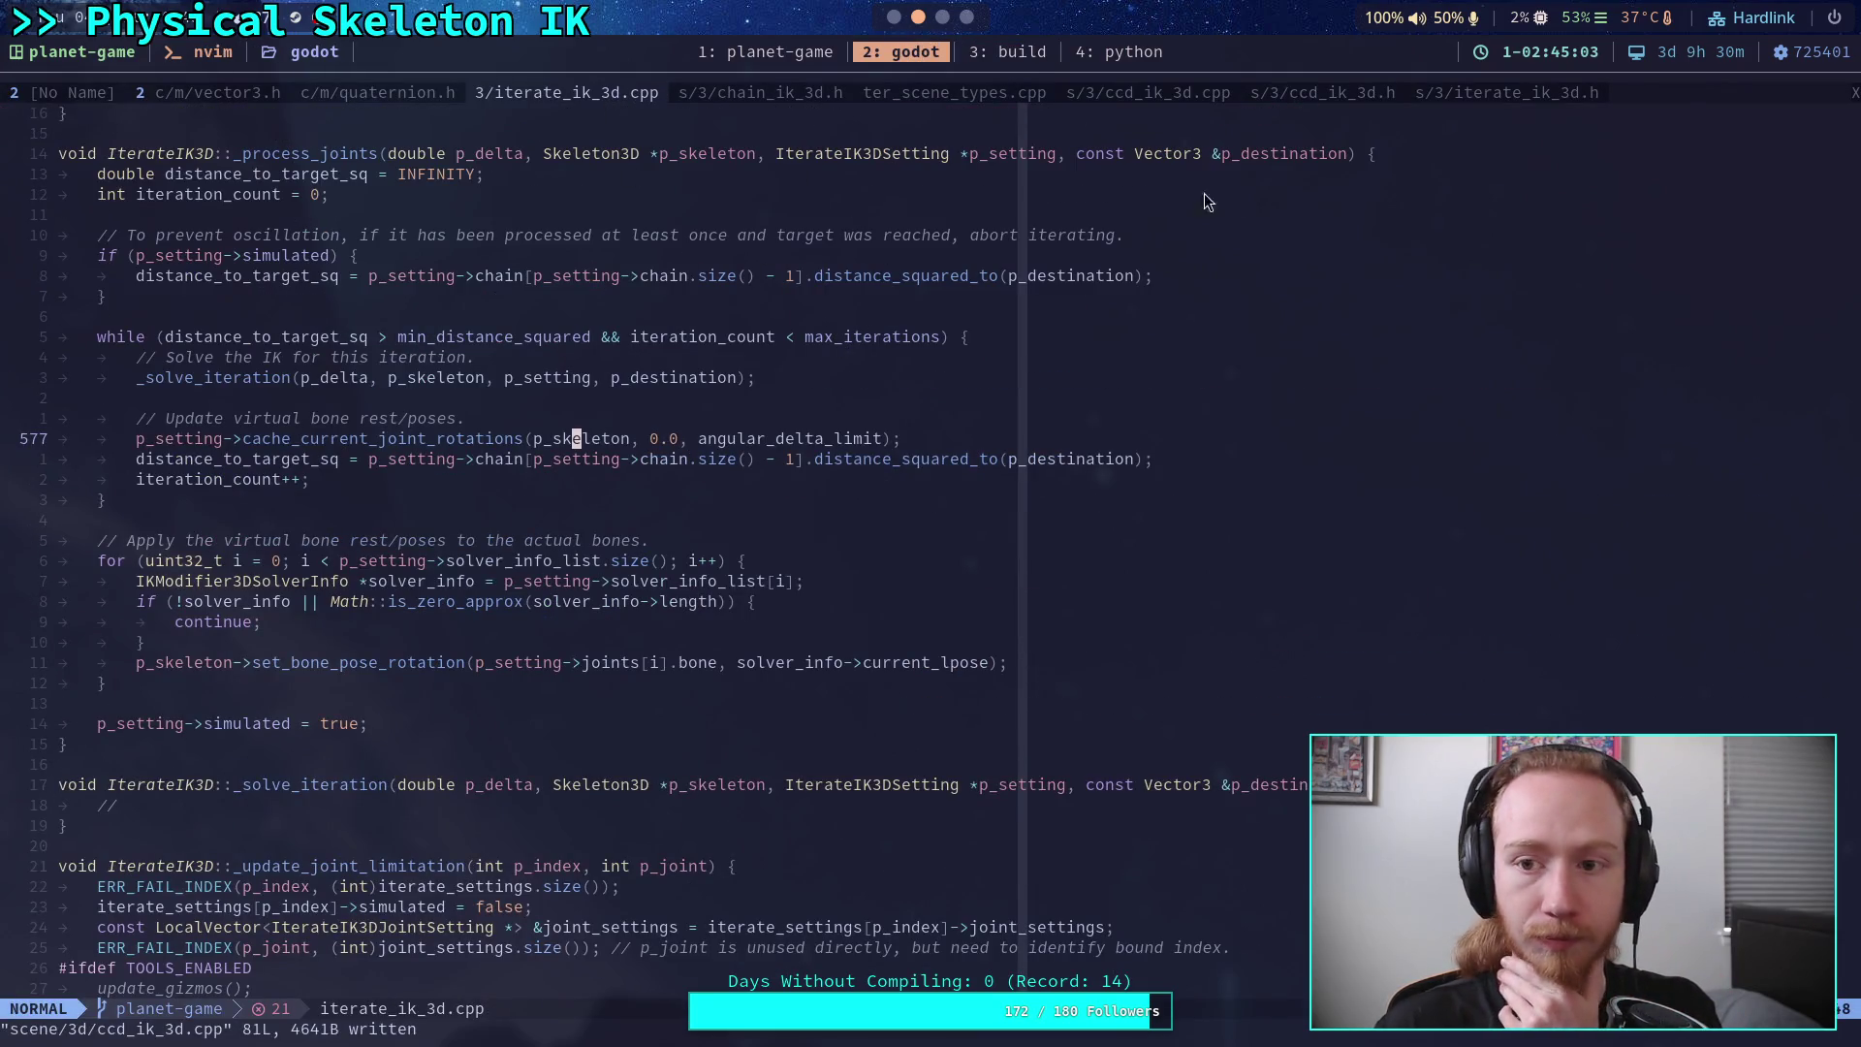
pyautogui.click(1492, 93)
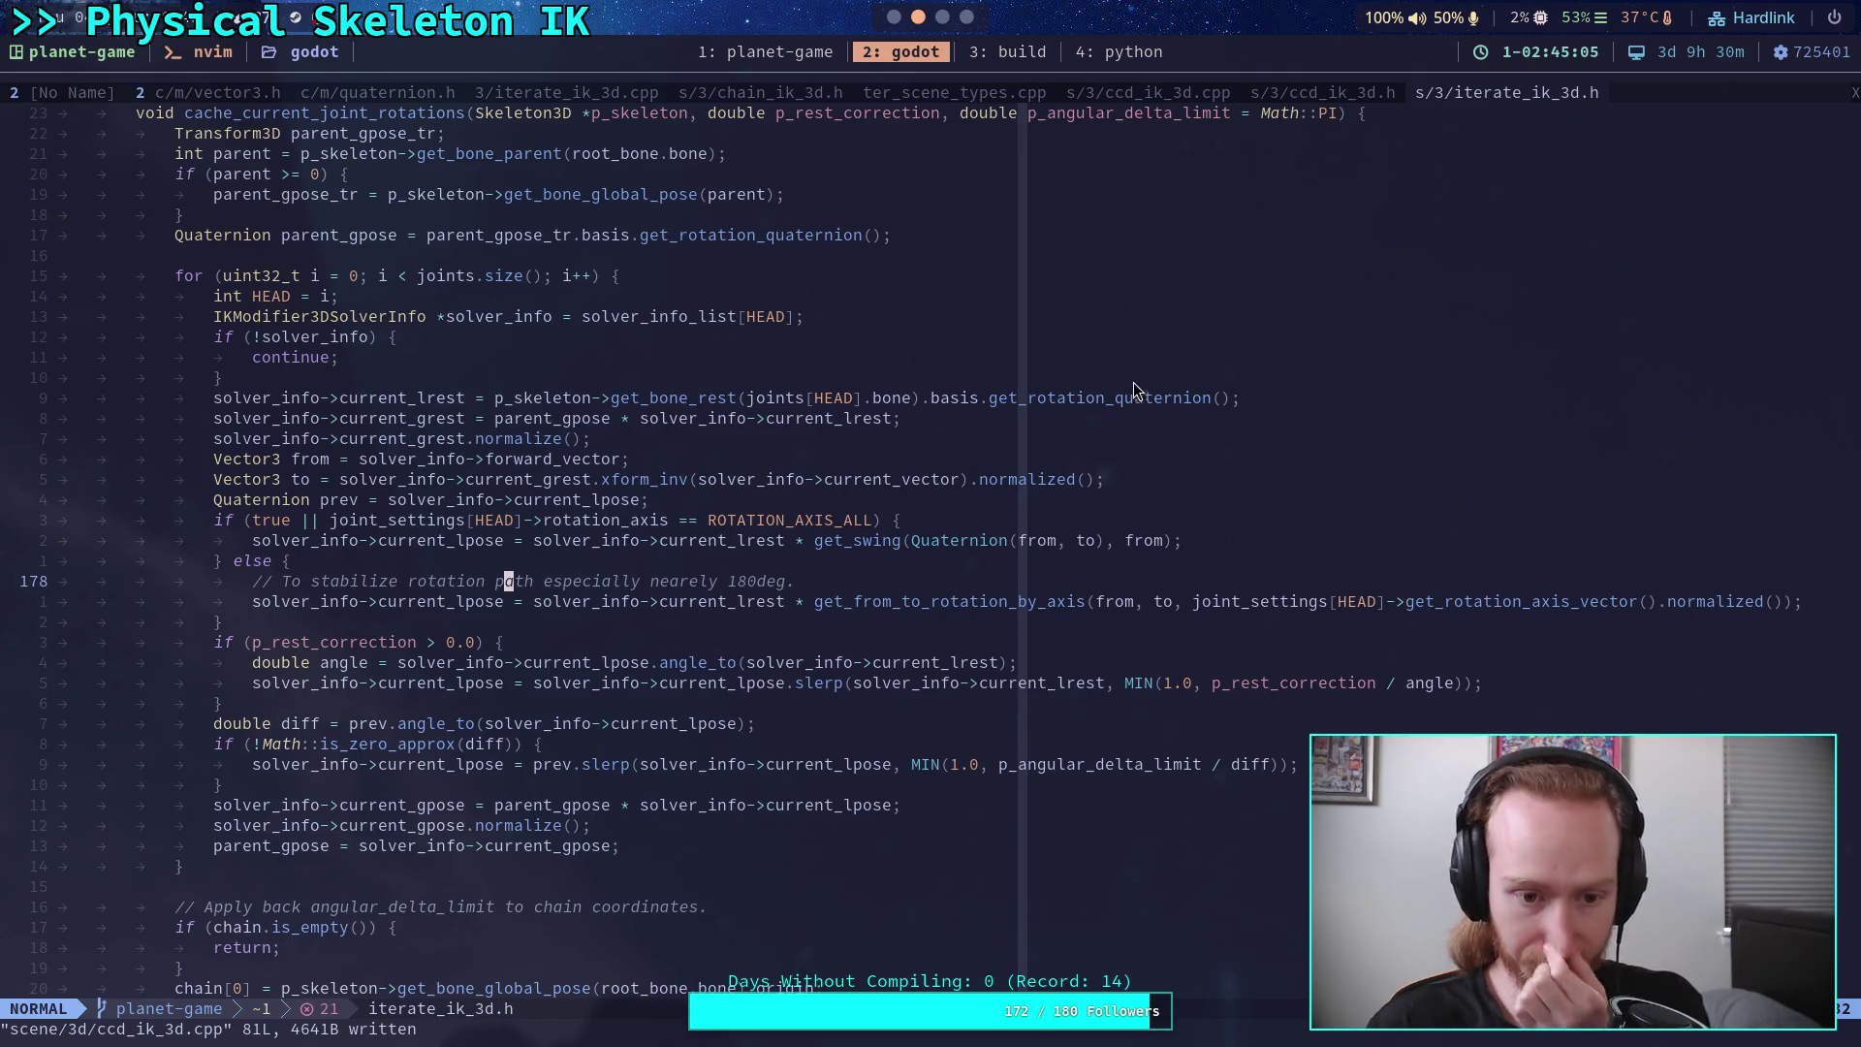